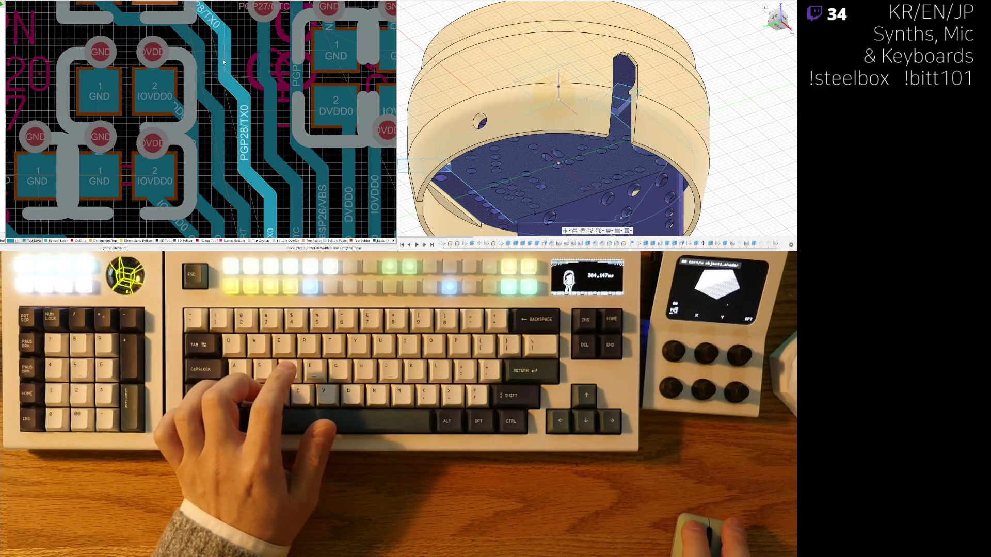
Trace the PGP28/TX0 track on the board layout
left_click_drag(222, 60, 233, 89)
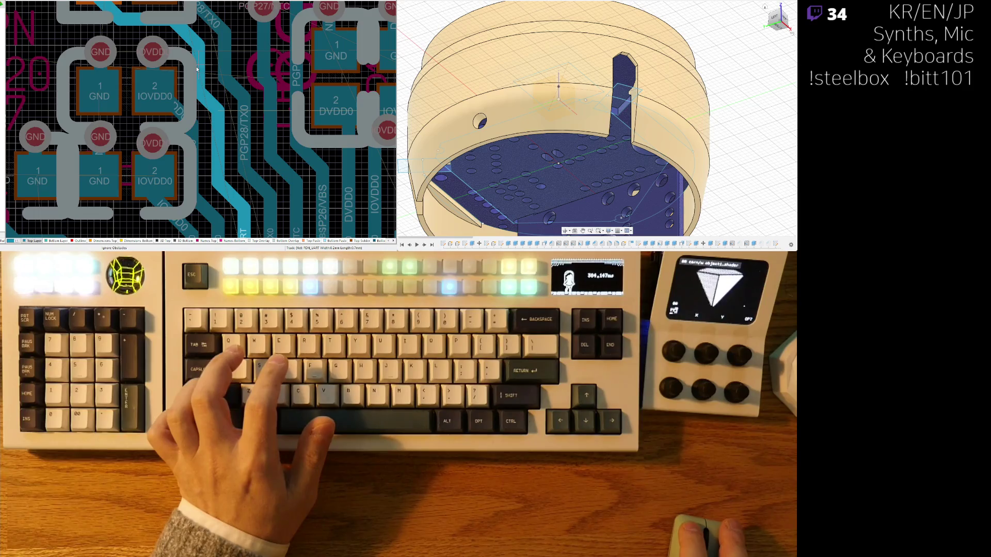
scroll(197, 68, "down", 4, "ctrl")
scroll(205, 88, "up", 3)
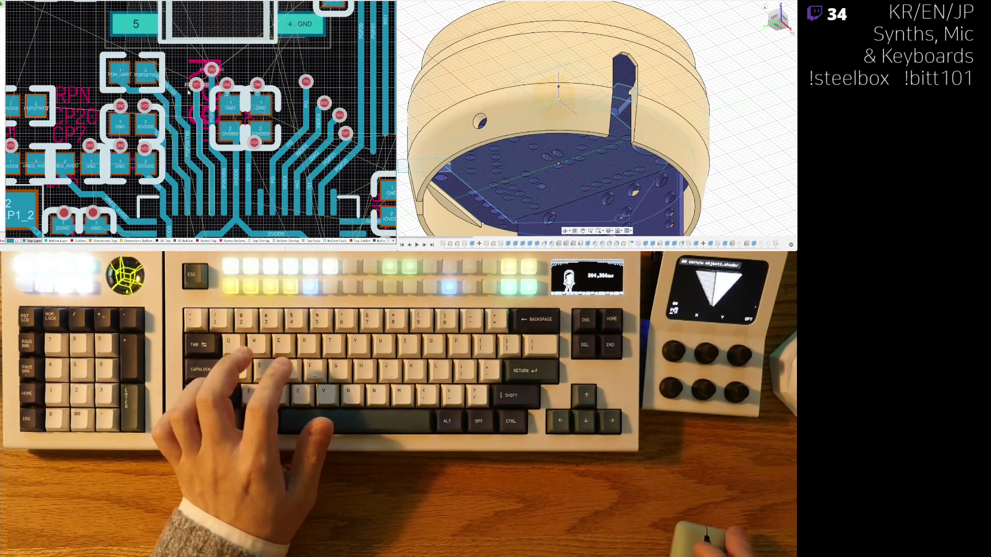
scroll(199, 117, "up", 2)
scroll(248, 123, "down", 5, "ctrl")
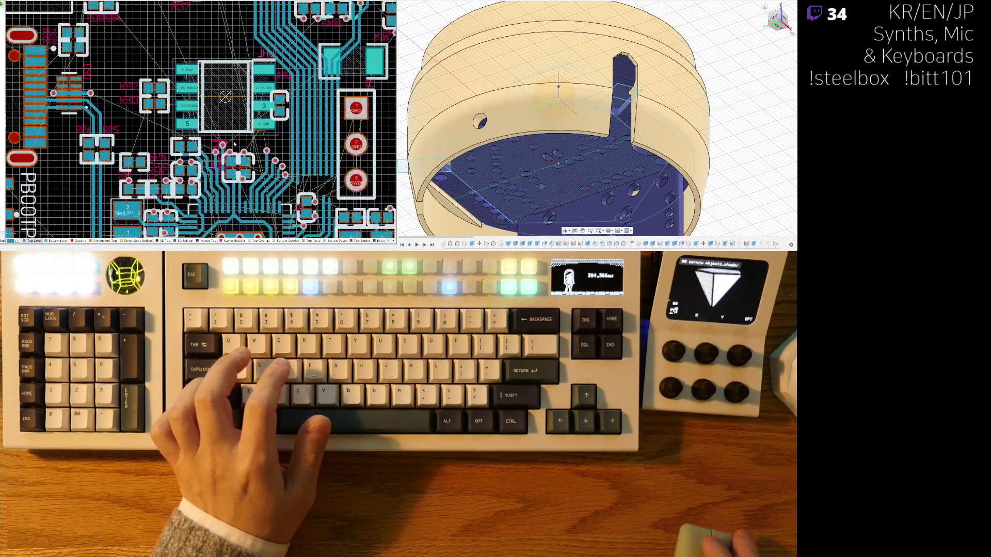
scroll(217, 133, "up", 6, "ctrl")
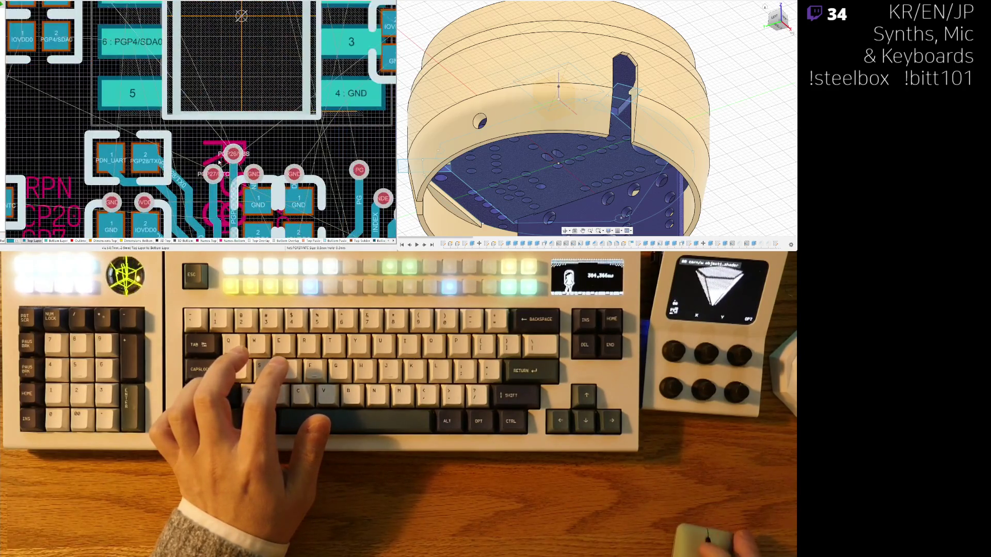
scroll(208, 106, "down", 3, "ctrl")
scroll(258, 93, "up", 2)
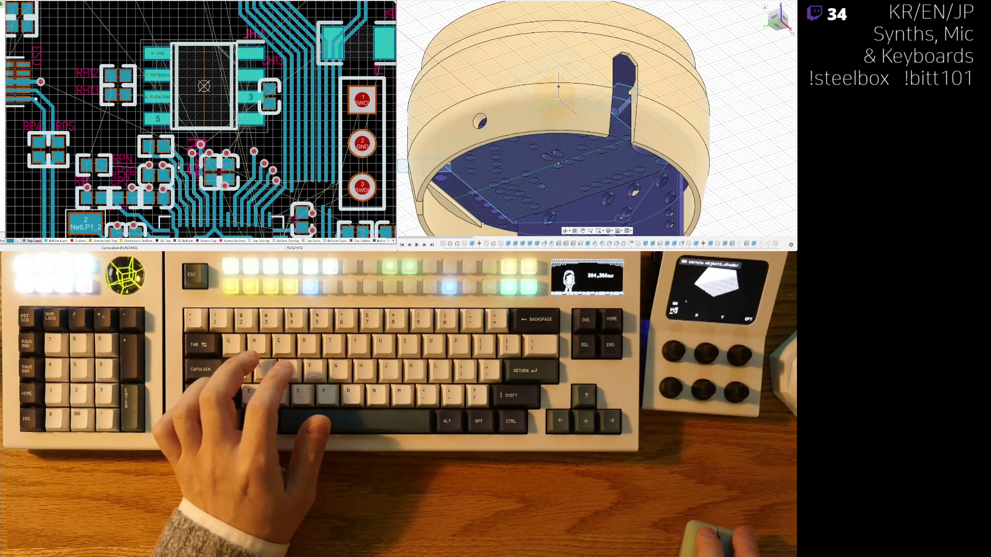
scroll(177, 158, "up", 2, "ctrl")
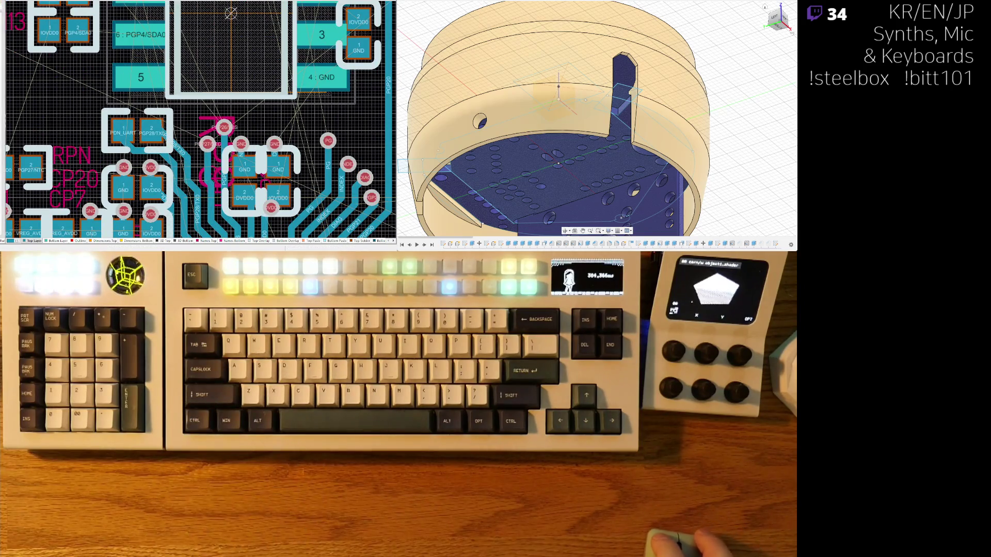
In the schematic, rename pin PGP27 to PGP27/VBS and pin PGP26 to PGP26/NTC
key("ctrl+Tab")
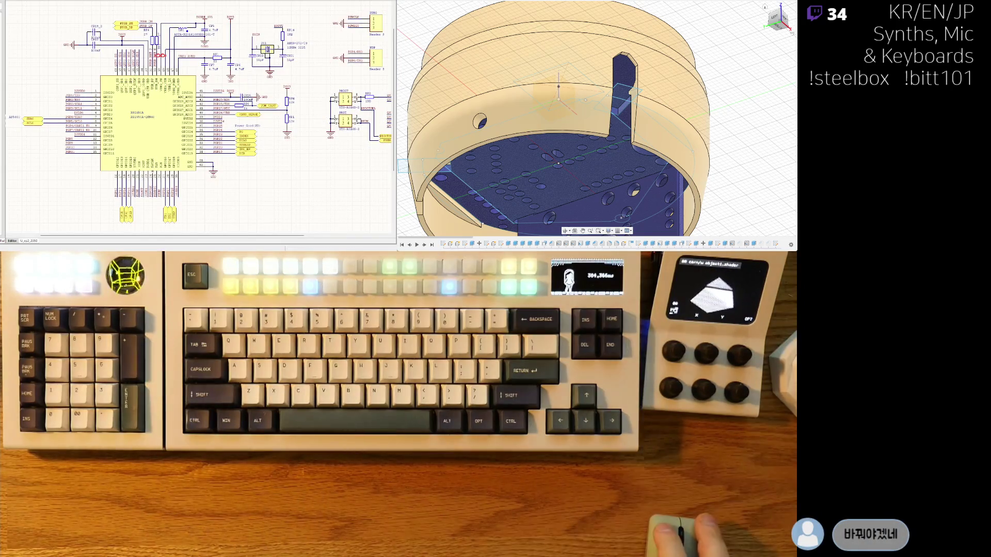
scroll(278, 132, "up", 4, "ctrl")
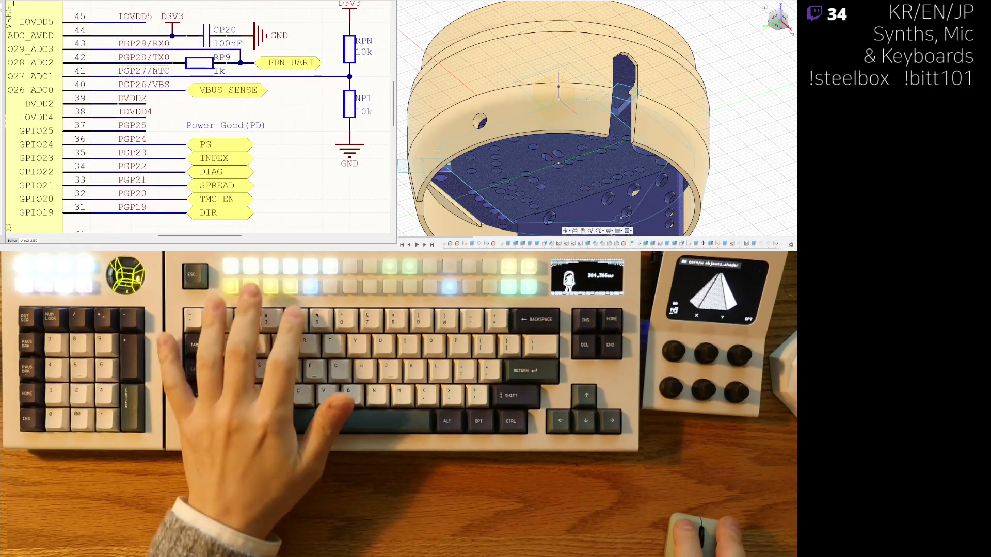
double_click(161, 71)
type("VBS")
key("Return")
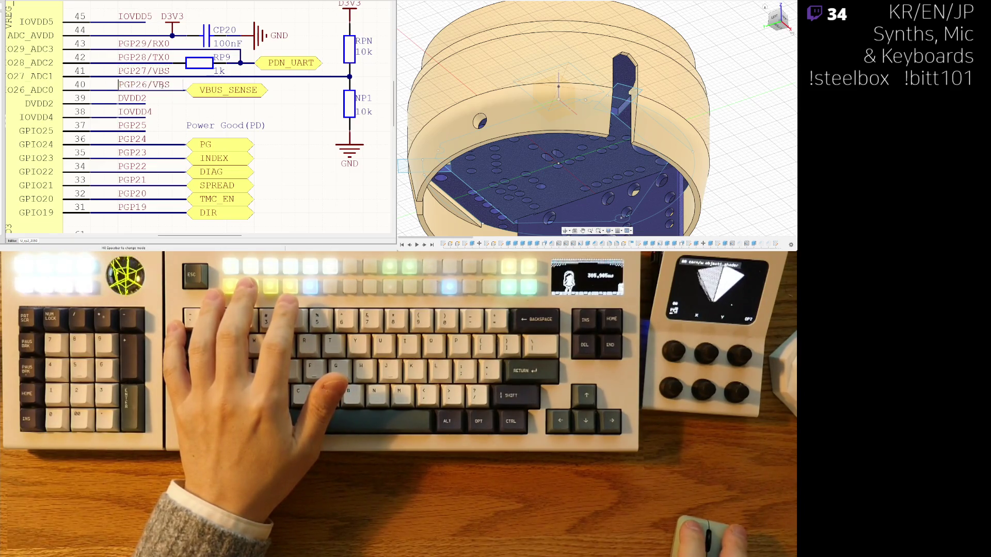
double_click(161, 85)
type("NTC")
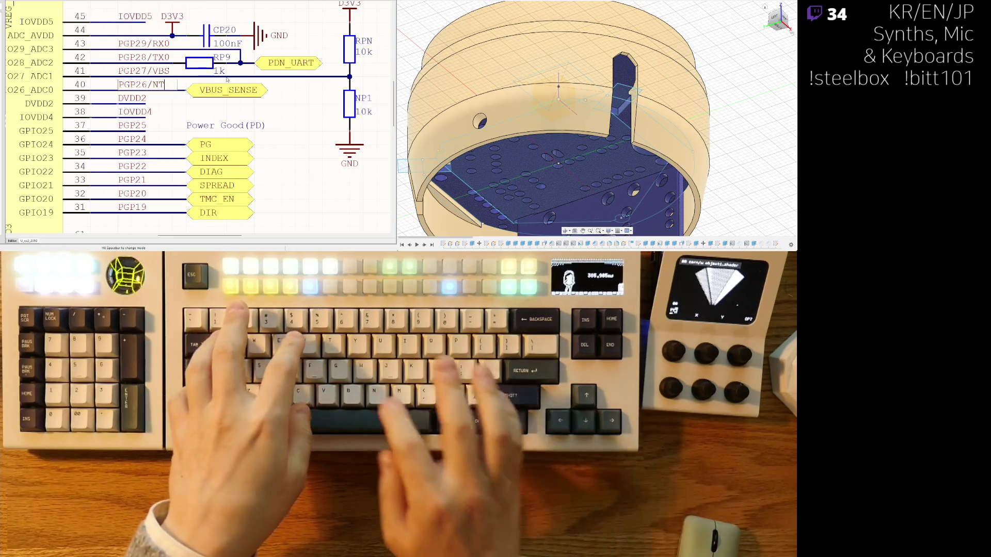
key("Return")
Delete the wire feeding VBUS_SENSE and cut the VBUS_SENSE net label
left_click(286, 77)
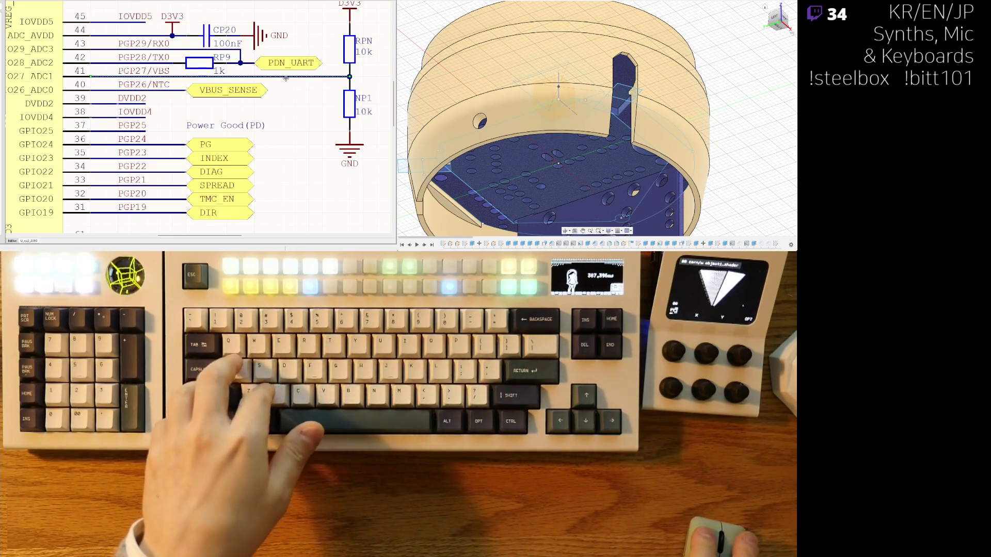
key("Delete")
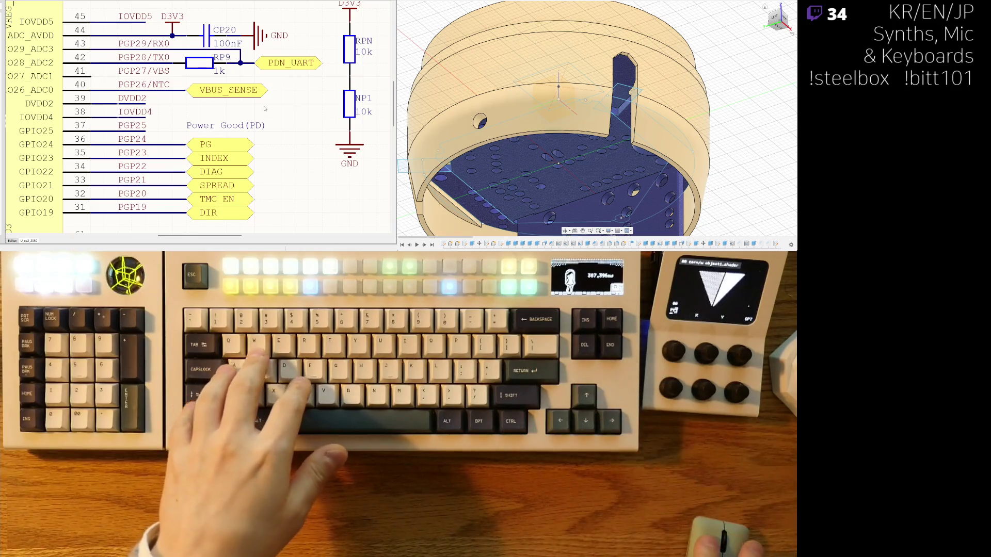
key("ctrl+x")
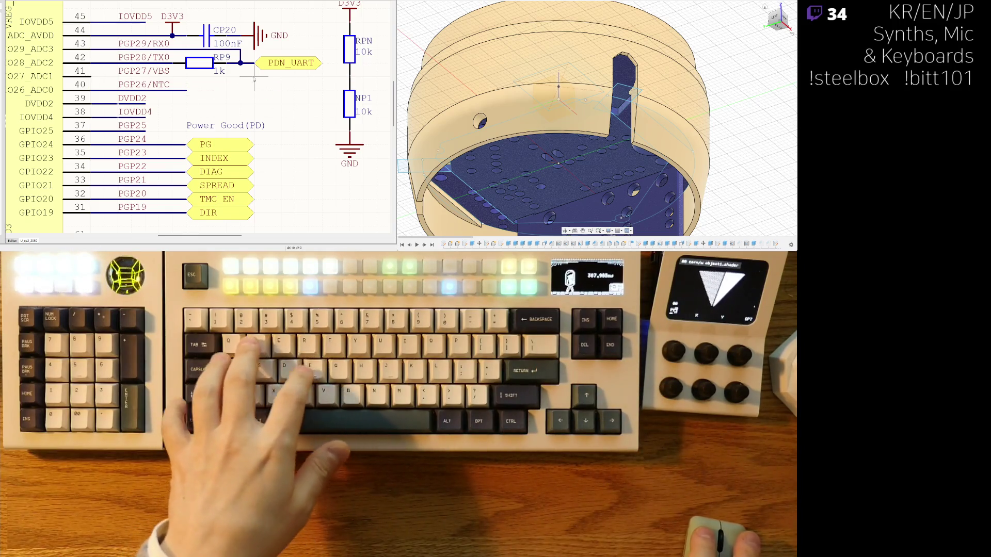
Paste VBUS_SENSE beside pin 41 PGP27/VBS and wire pin 40 PGP26/NTC to the RPN/NP1 junction
key("ctrl+v")
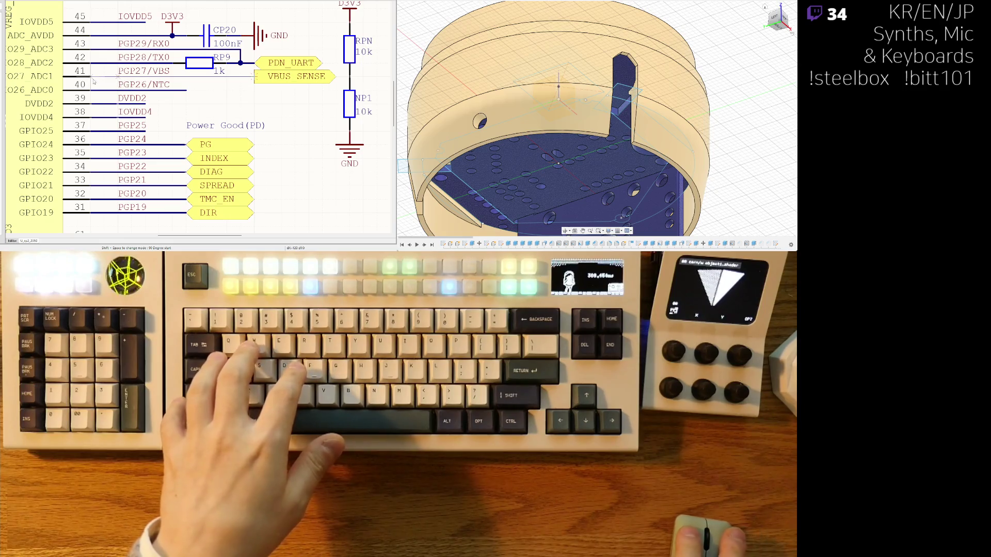
scroll(279, 82, "right", 1)
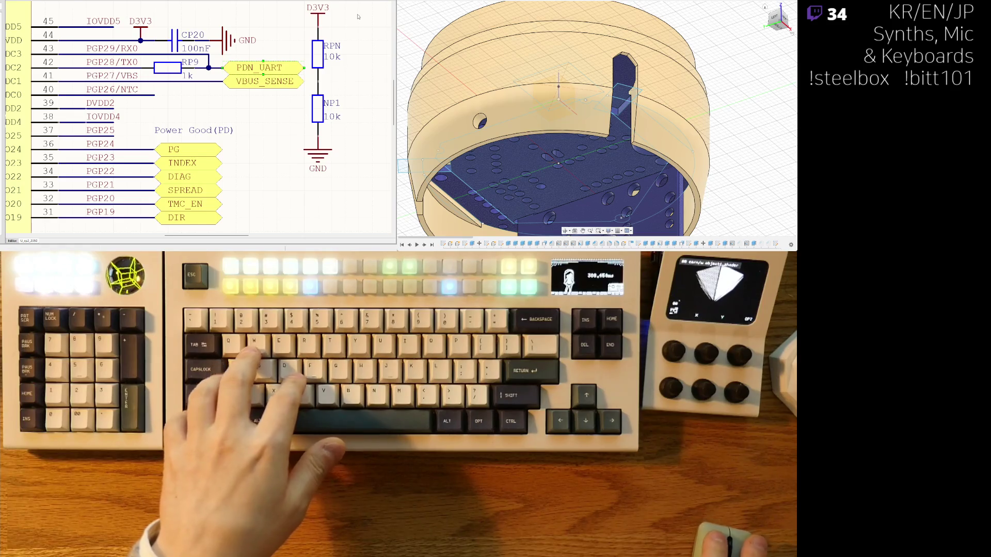
right_click_drag(358, 17, 335, 25)
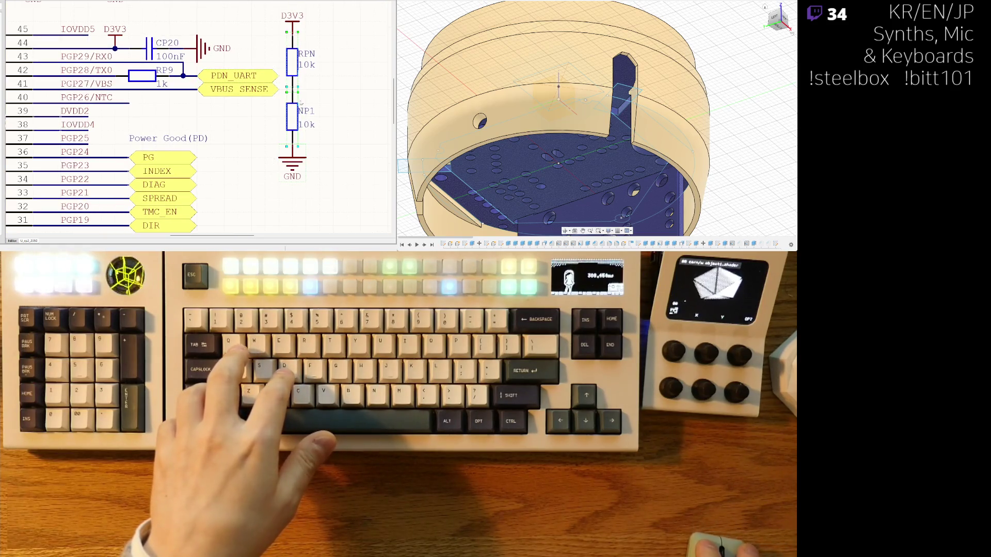
key("ctrl+x")
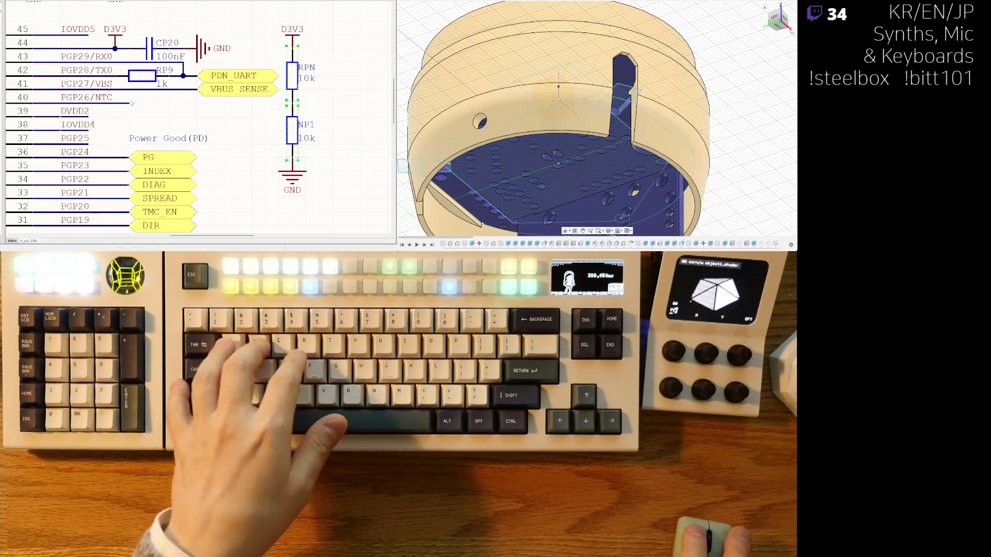
left_click(292, 103)
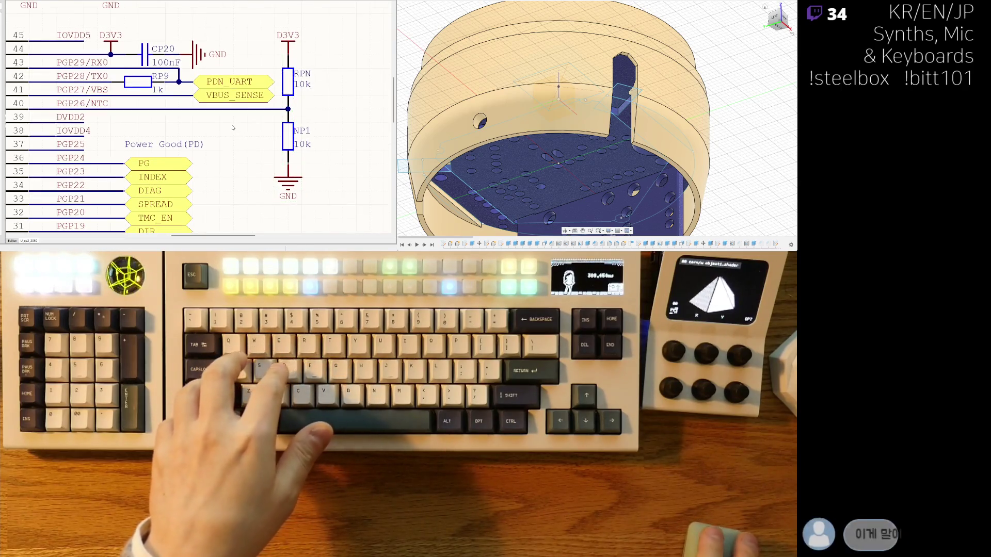
scroll(176, 131, "down", 3)
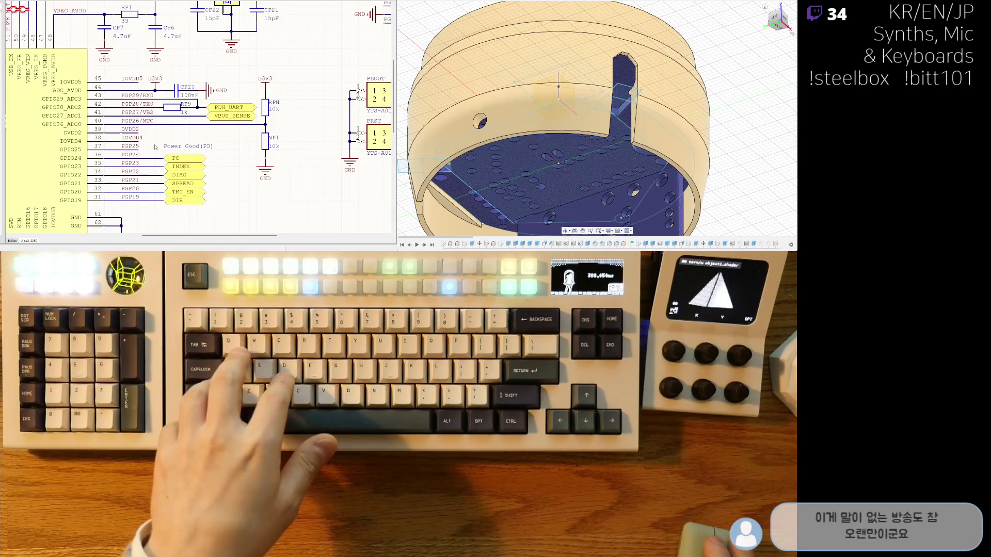
scroll(273, 114, "up", 3)
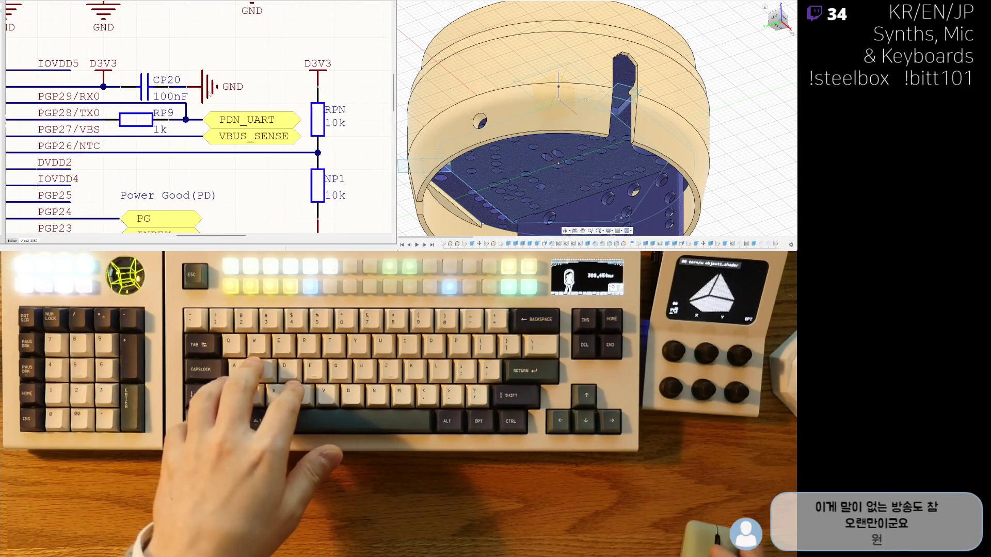
scroll(280, 123, "up", 1)
scroll(279, 123, "down", 2)
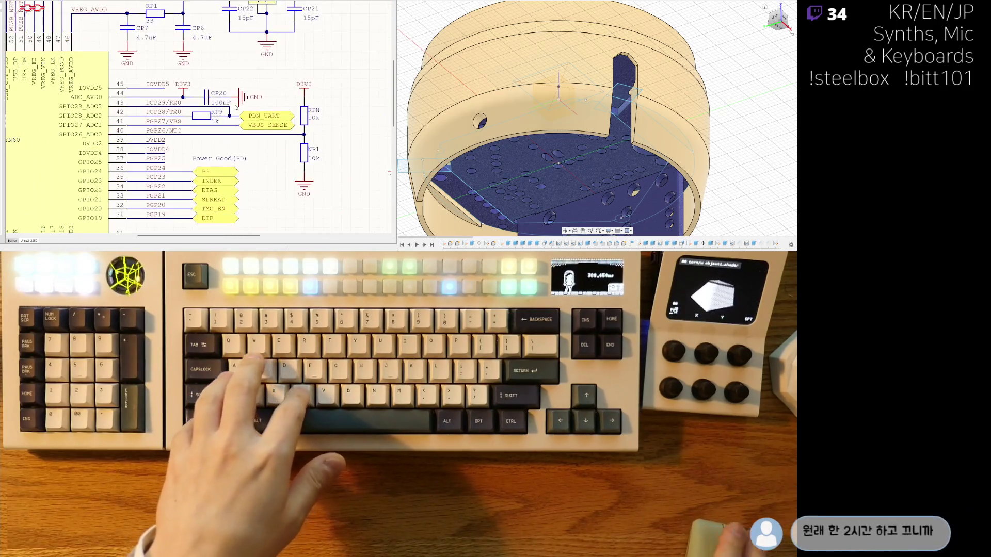
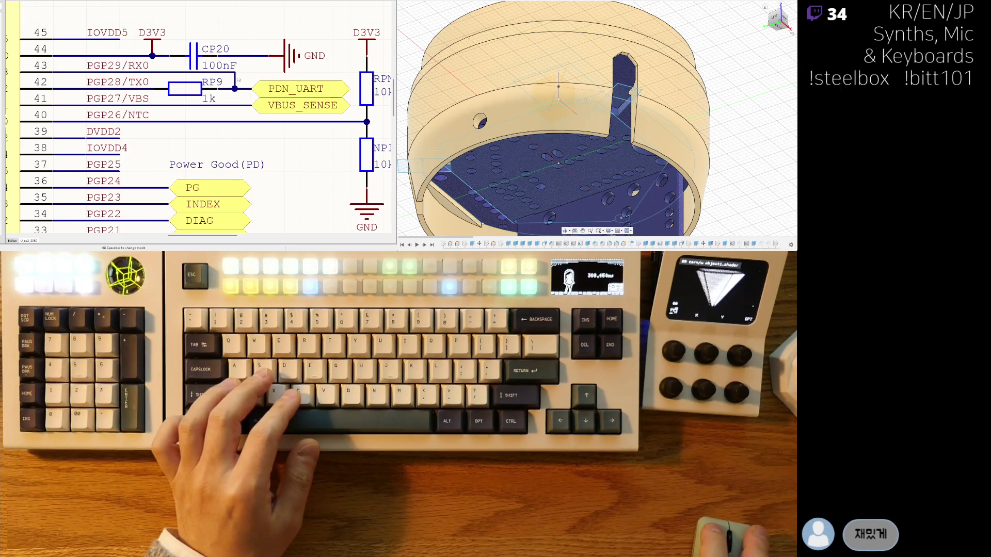
Move the Power Good (PD) note beside the status pin labels on the schematic
scroll(235, 154, "down", 2)
right_click_drag(235, 153, 227, 140)
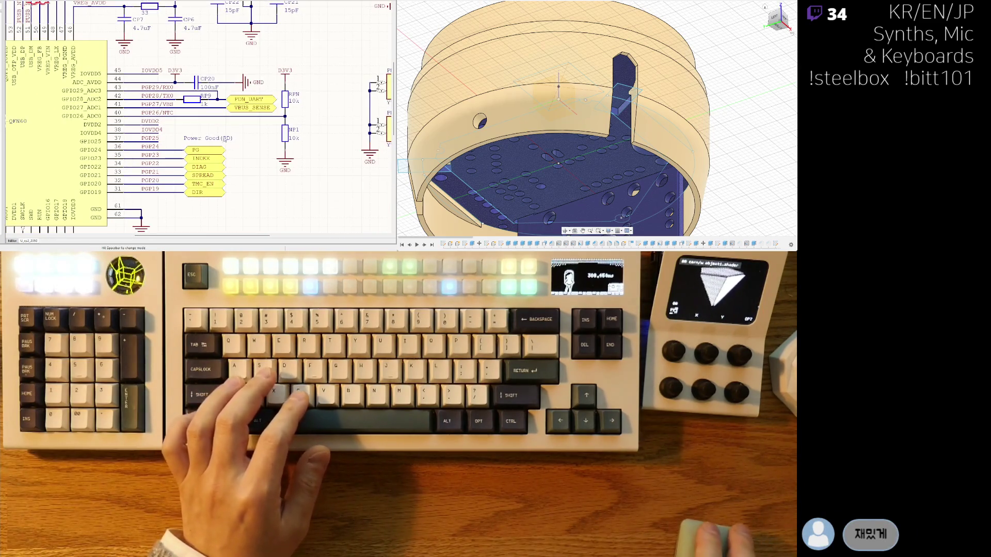
left_click_drag(227, 140, 253, 154)
Scroll over the schematic, then bring up the PCB layout document
scroll(253, 154, "down", 3)
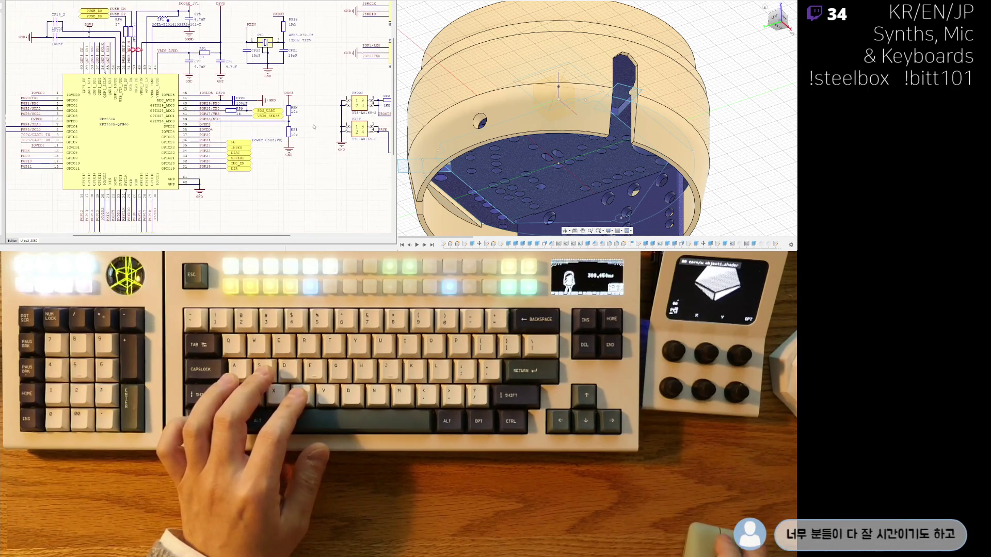
scroll(264, 171, "up", 2)
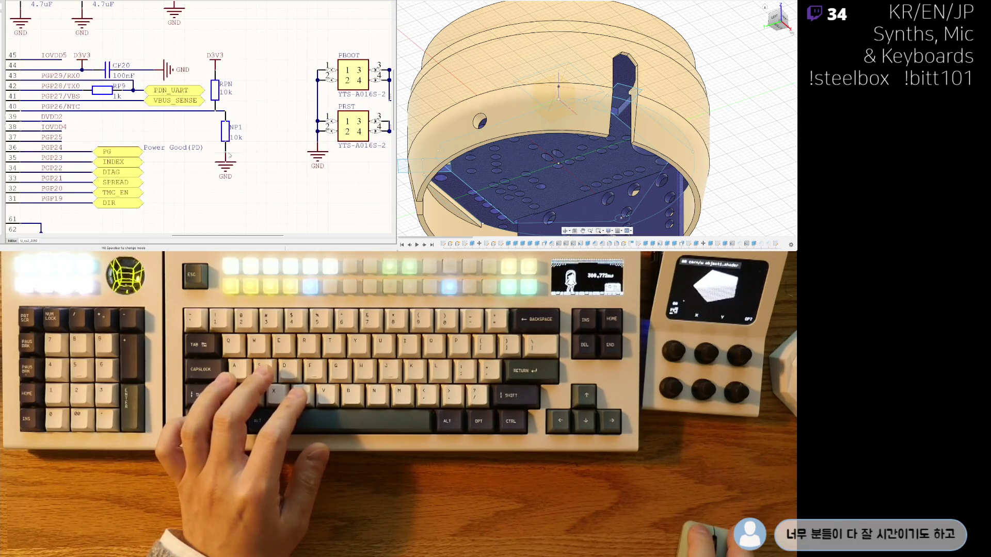
scroll(222, 112, "down", 3)
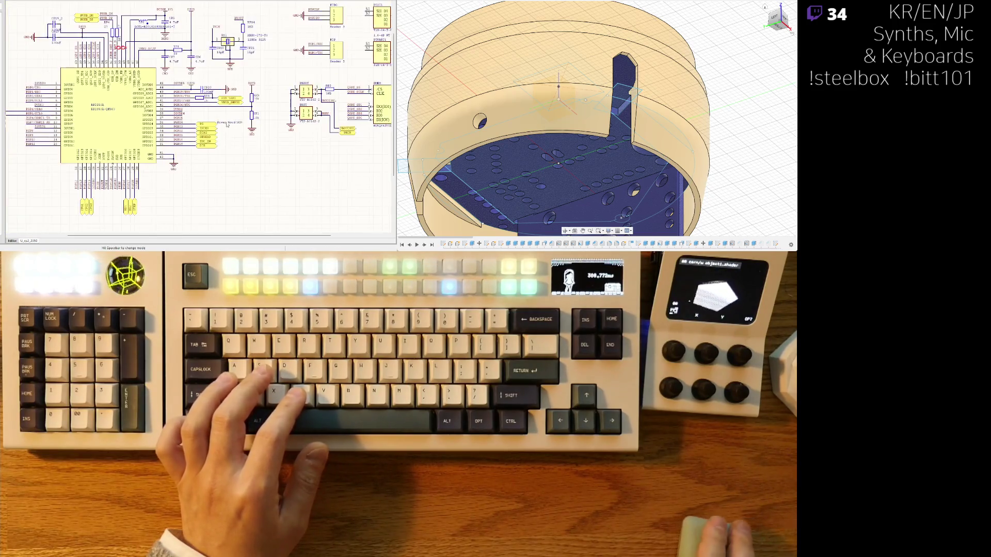
scroll(234, 174, "up", 4)
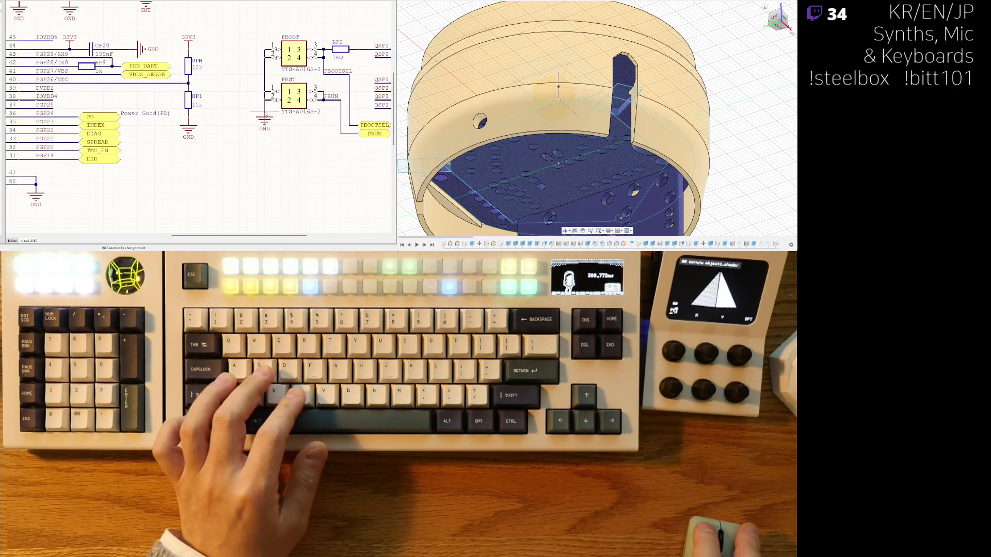
scroll(257, 119, "down", 3)
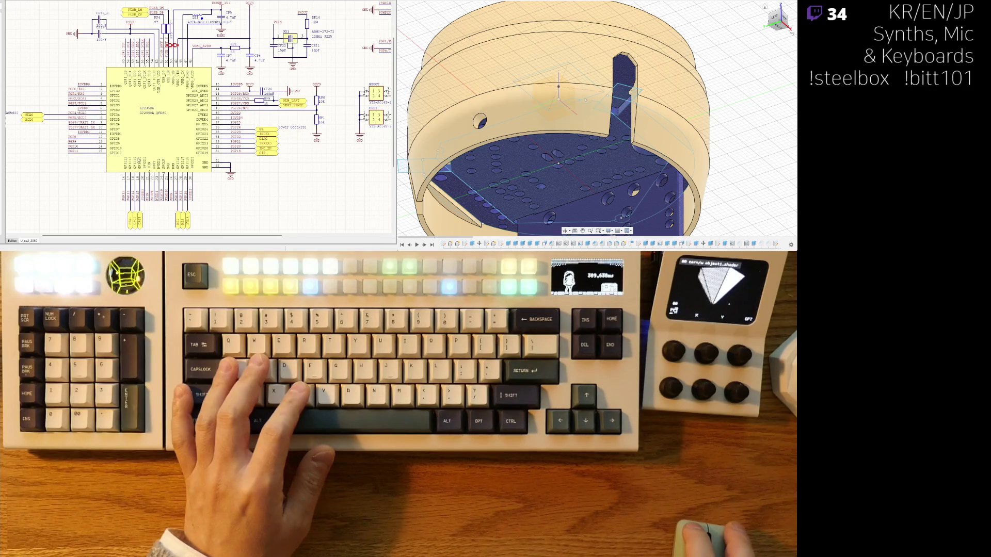
key("ctrl+Tab")
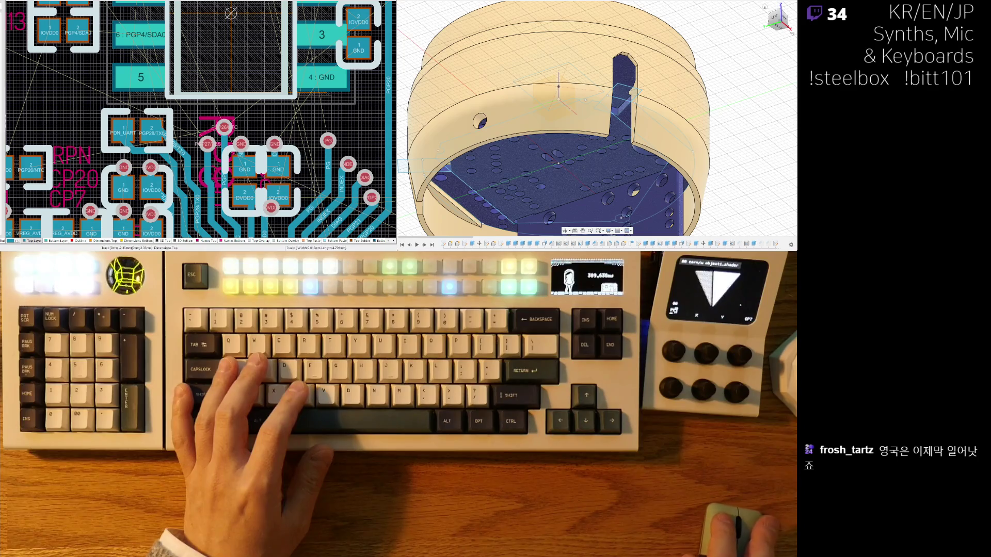
Select the lower PGP27/VBS track and look over the nearby capacitors
scroll(192, 116, "down", 1, "ctrl")
scroll(192, 116, "down", 1, "ctrl")
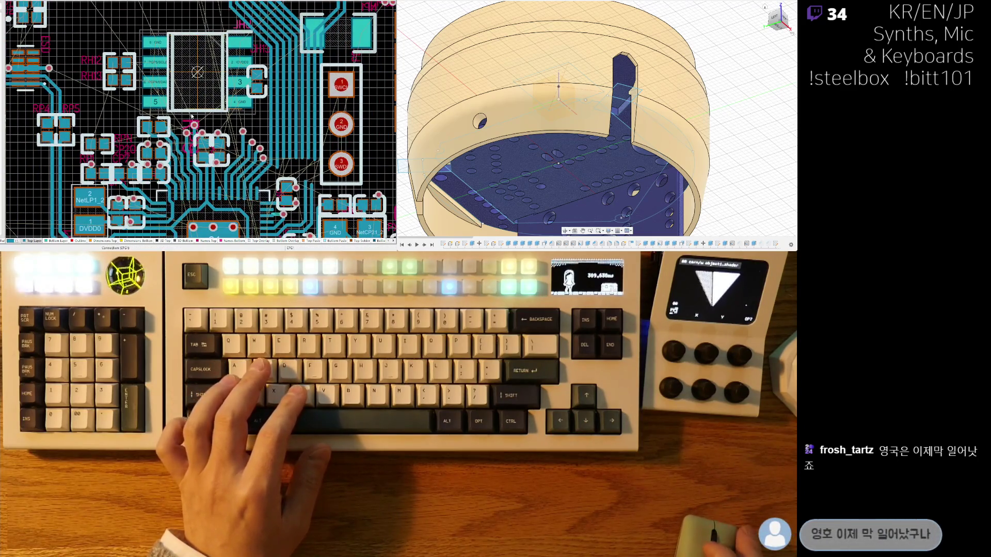
scroll(172, 133, "up", 2, "ctrl")
scroll(172, 132, "up", 2, "ctrl")
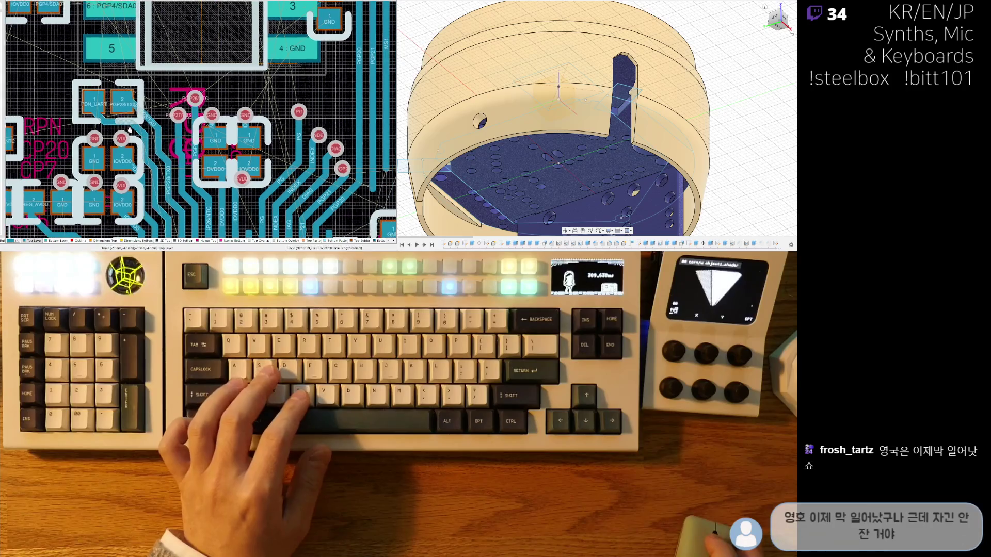
scroll(185, 174, "down", 2)
scroll(185, 175, "up", 1, "ctrl")
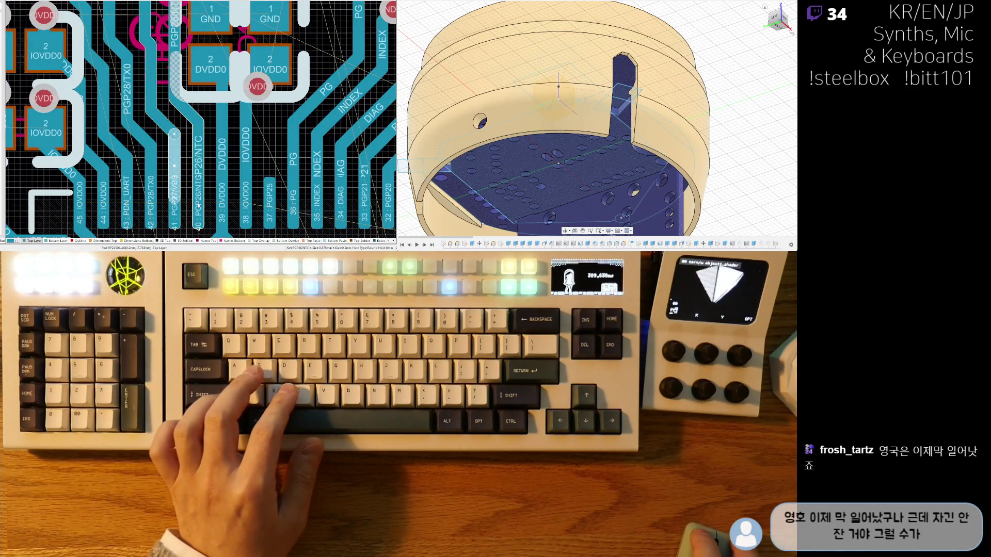
left_click(171, 207)
right_click_drag(169, 206, 162, 236)
scroll(172, 209, "up", 1)
right_click_drag(176, 180, 170, 149)
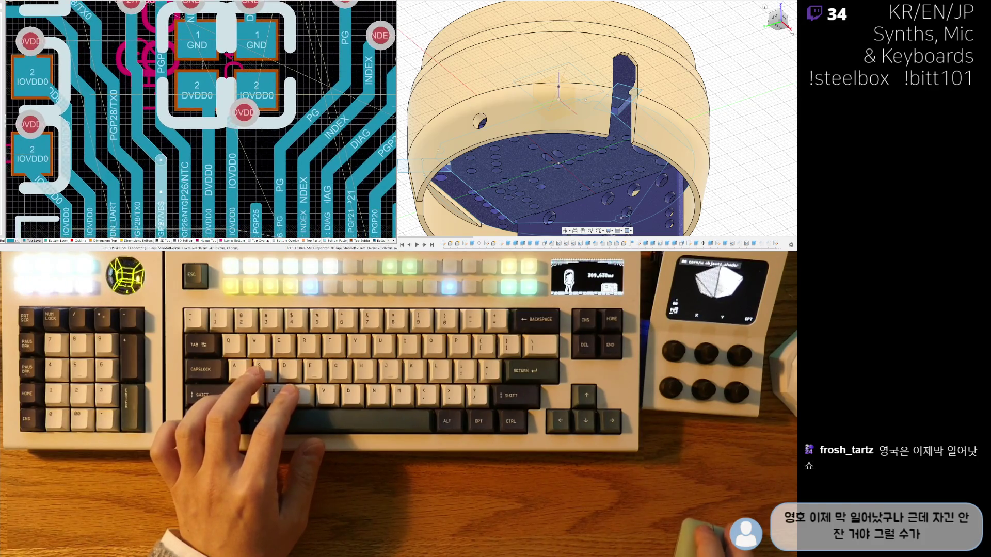
right_click_drag(172, 236, 167, 158)
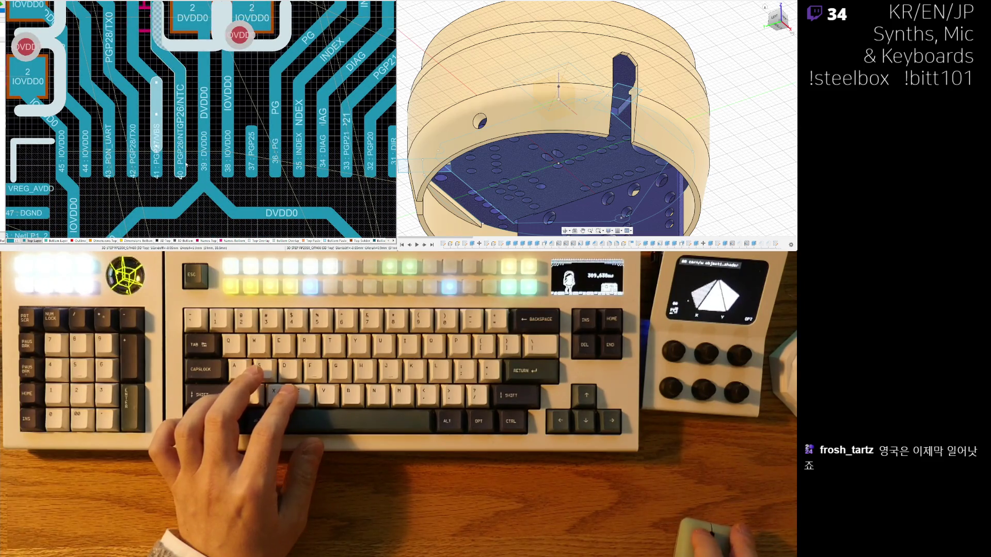
Highlight the PGP26/NTC net and move the RP9 designator right beside its pads
left_click(161, 61)
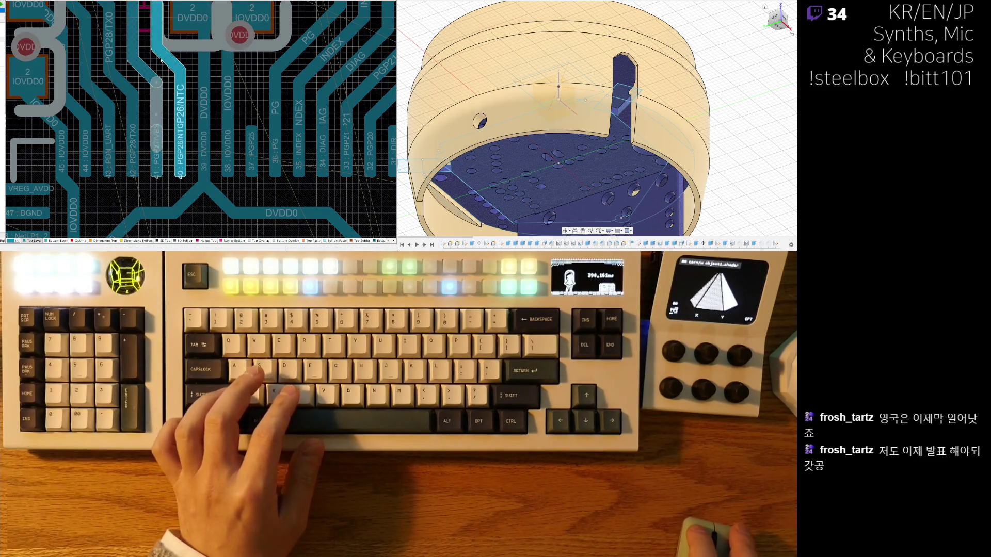
scroll(161, 61, "down", 2, "ctrl")
scroll(161, 61, "up", 3)
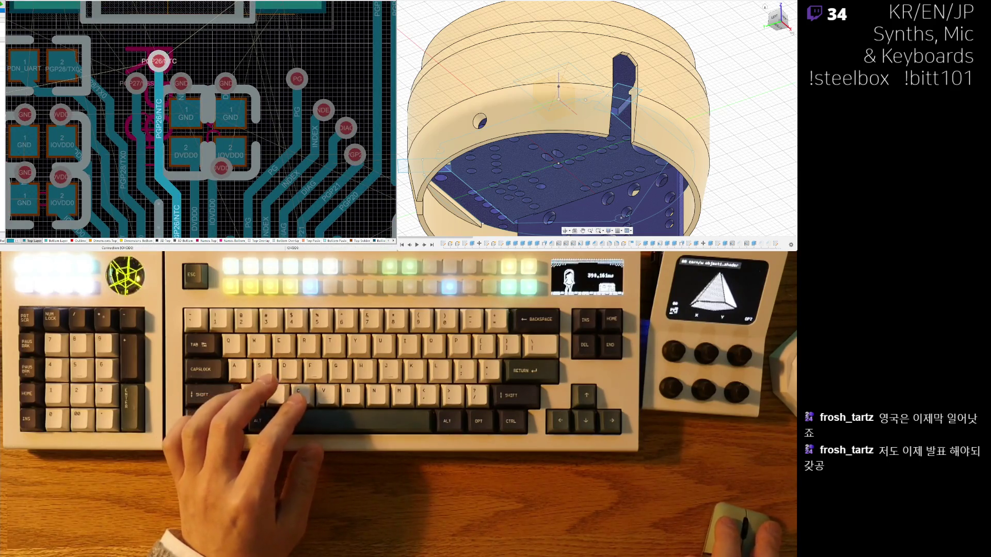
right_click_drag(131, 79, 175, 118)
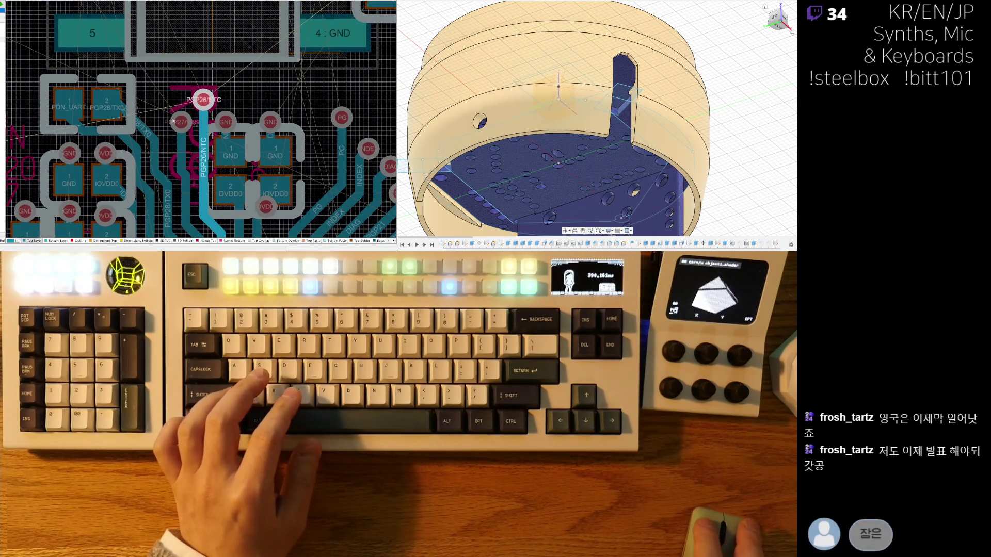
scroll(178, 92, "up", 3)
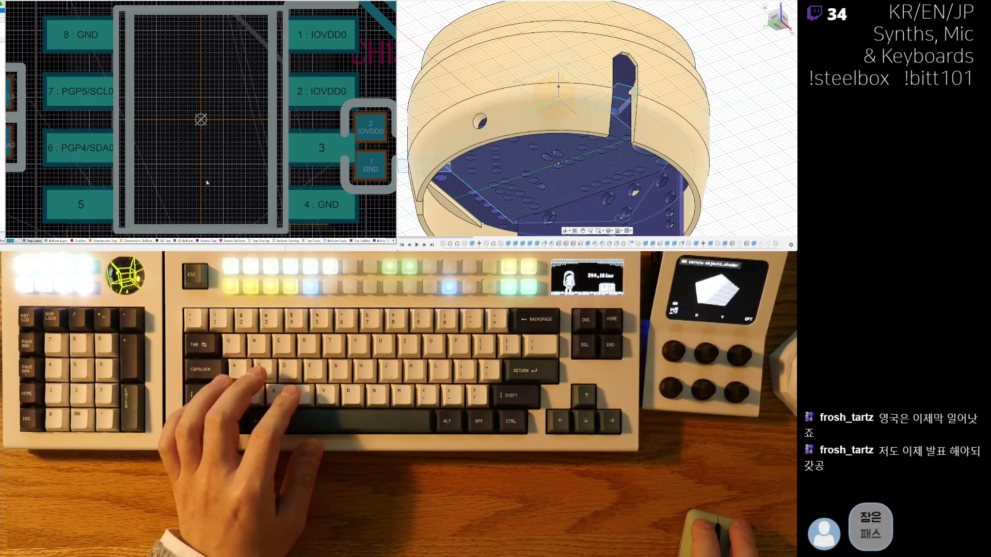
scroll(225, 171, "down", 2, "ctrl")
scroll(225, 171, "down", 2)
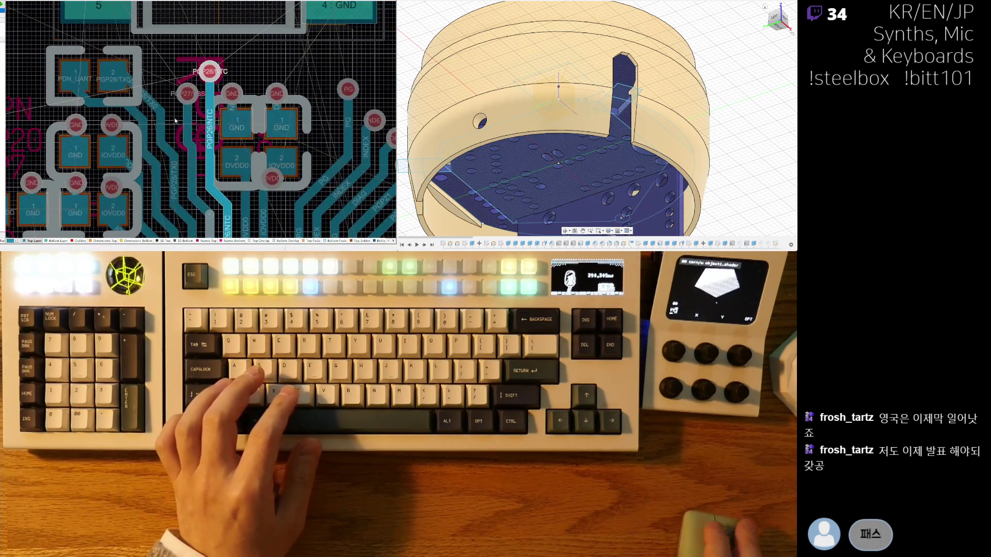
scroll(244, 1, "up", 3, "ctrl")
scroll(243, 1, "down", 2, "ctrl")
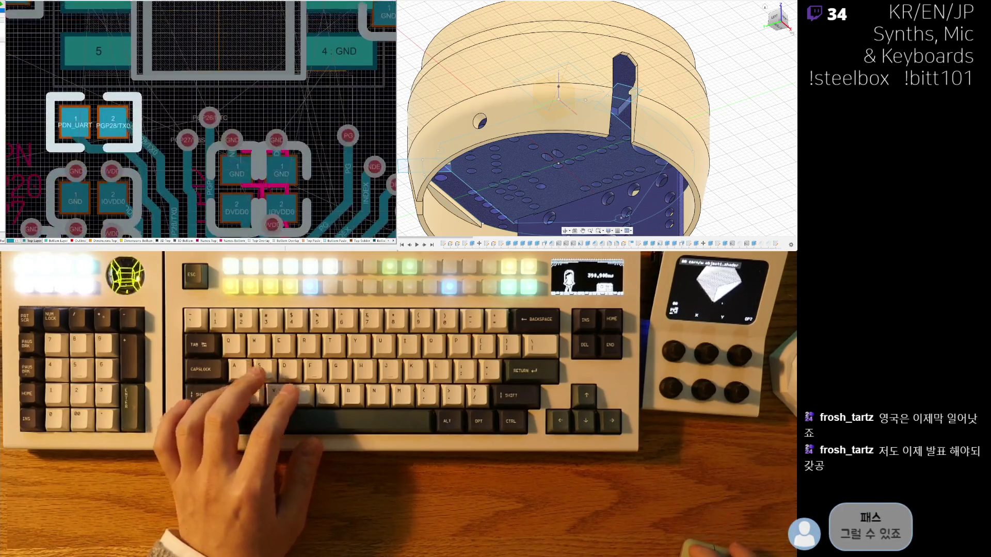
scroll(46, 116, "up", 3, "ctrl")
left_click_drag(46, 116, 126, 109)
scroll(125, 111, "down", 3, "ctrl")
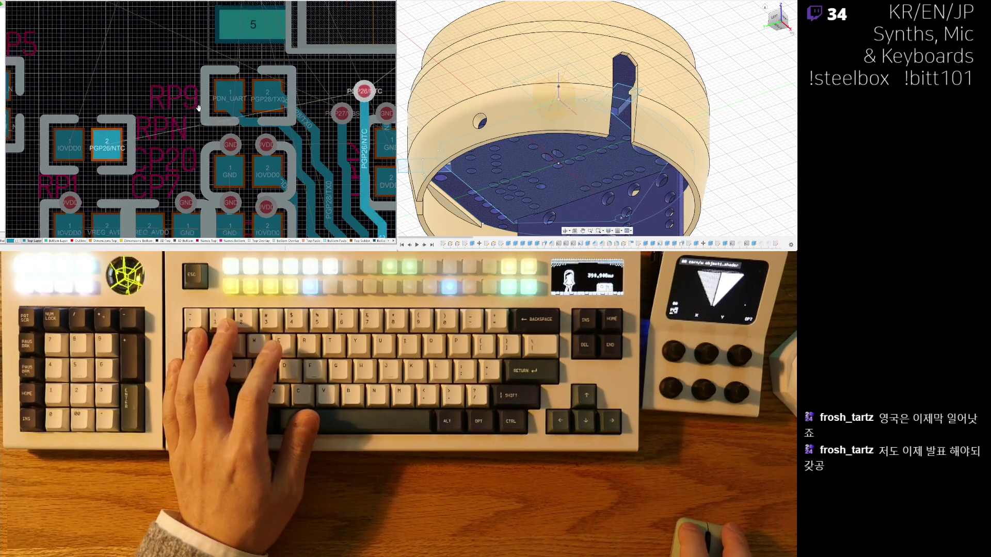
Relocate the two-pad PGP26/NTC part near its via, rotated 180°
mouse_move(126, 165)
left_mouse_down()
mouse_move(170, 139)
mouse_move(372, 85)
mouse_move(284, 103)
mouse_move(298, 131)
mouse_move(297, 97)
left_mouse_up()
scroll(298, 131, "down", 2, "ctrl")
scroll(221, 169, "up", 5, "ctrl")
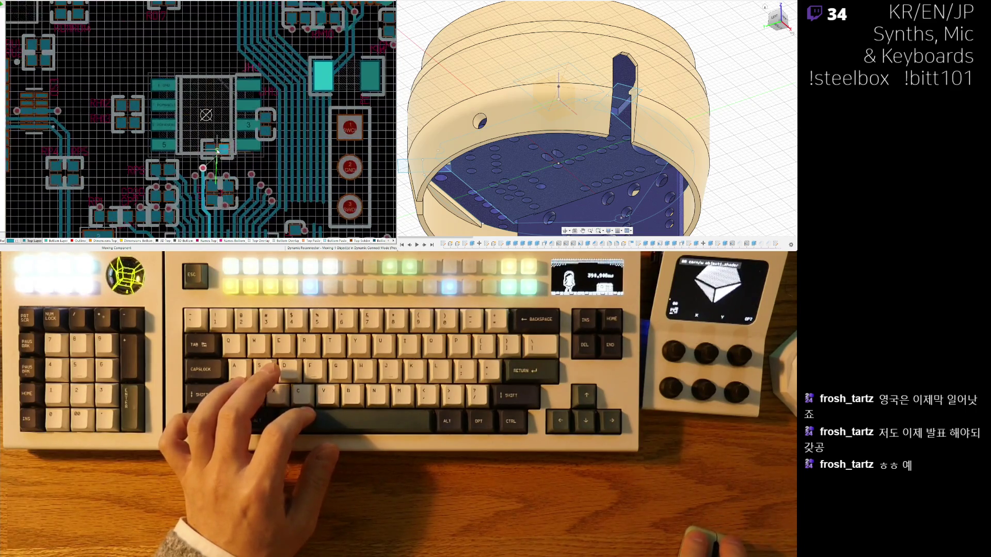
scroll(223, 165, "up", 4, "ctrl")
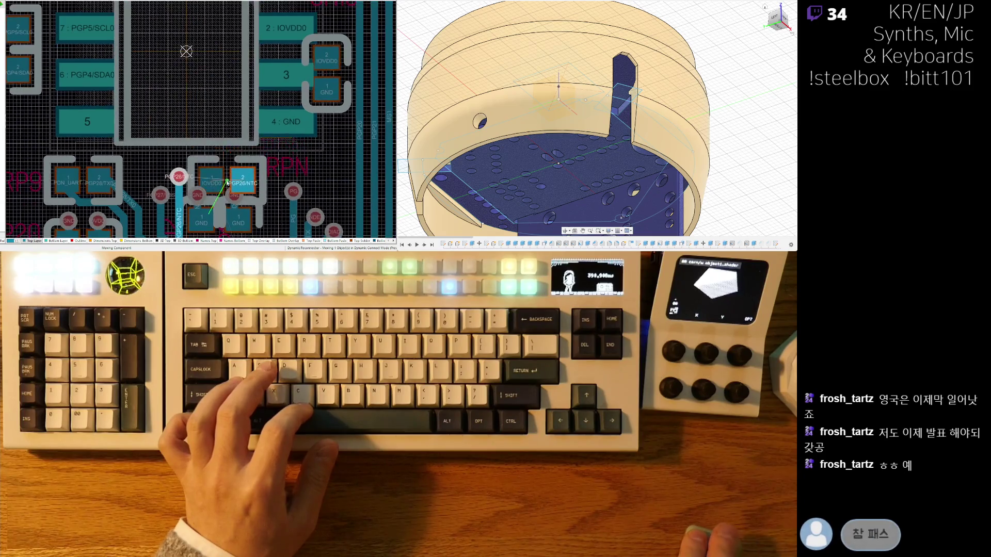
left_click_drag(206, 89, 213, 94)
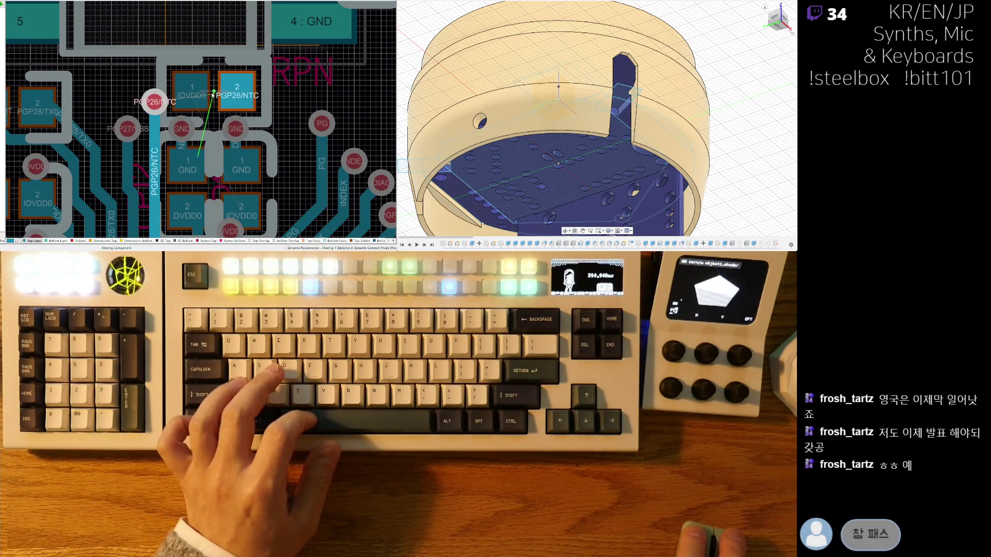
key("space")
key("space")
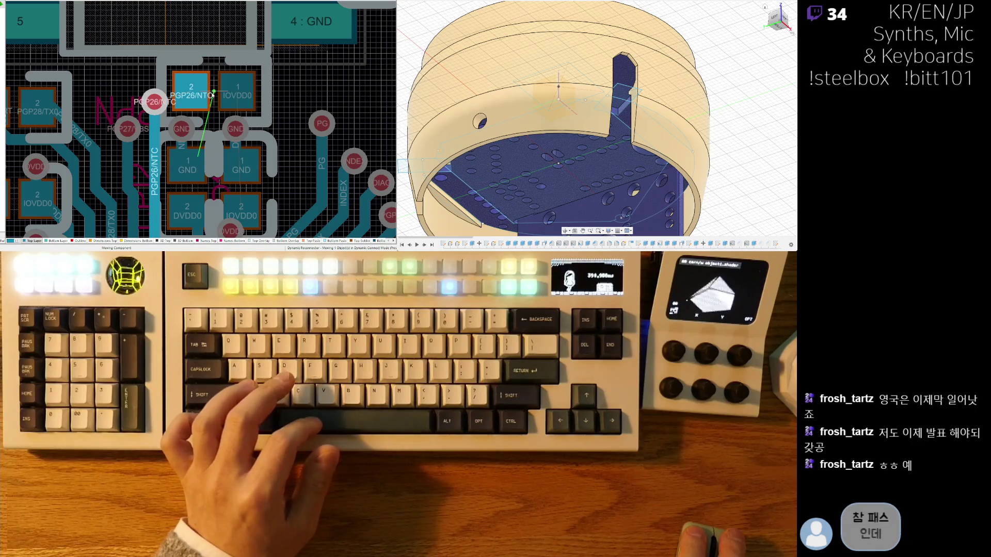
left_click_drag(213, 96, 213, 81)
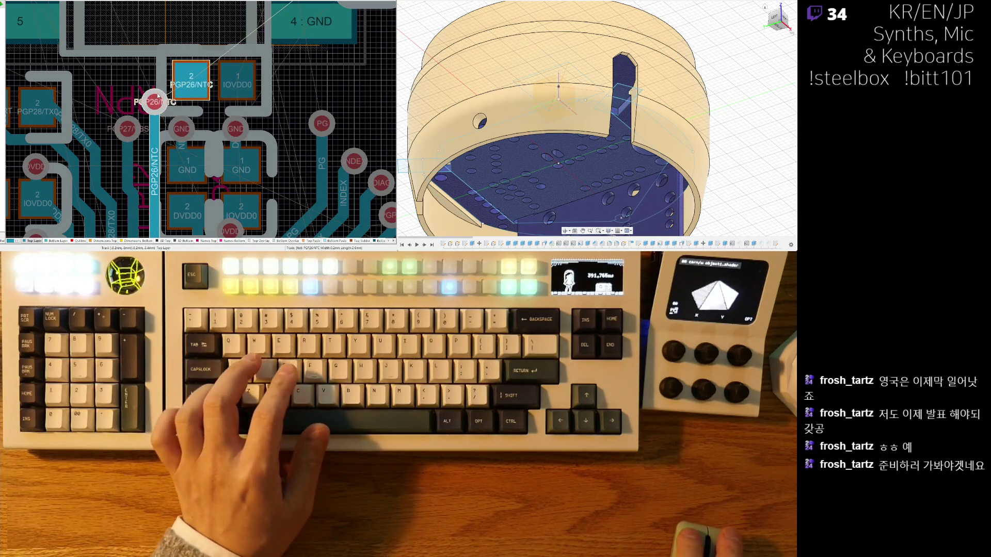
scroll(245, 134, "down", 4, "ctrl")
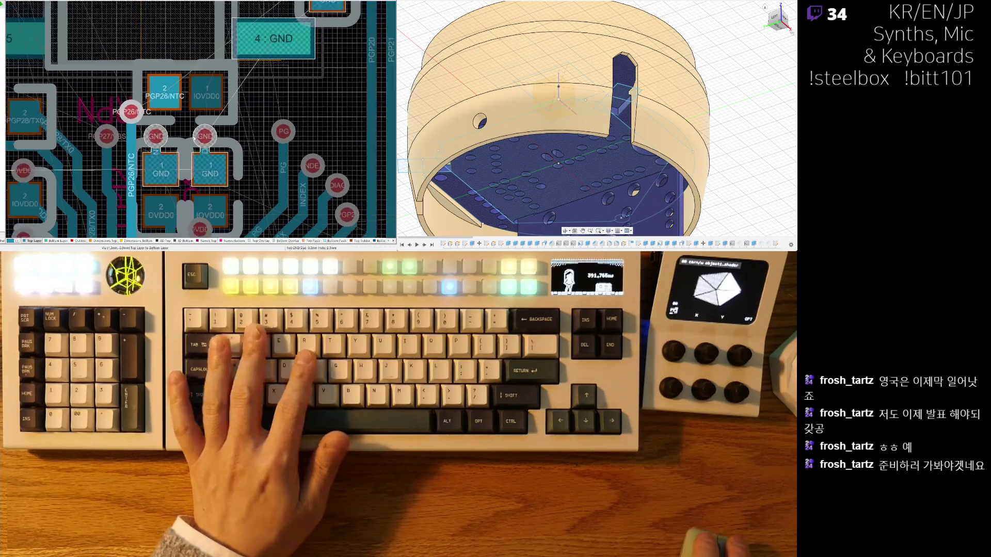
scroll(173, 115, "up", 2, "ctrl")
scroll(174, 115, "up", 2, "ctrl")
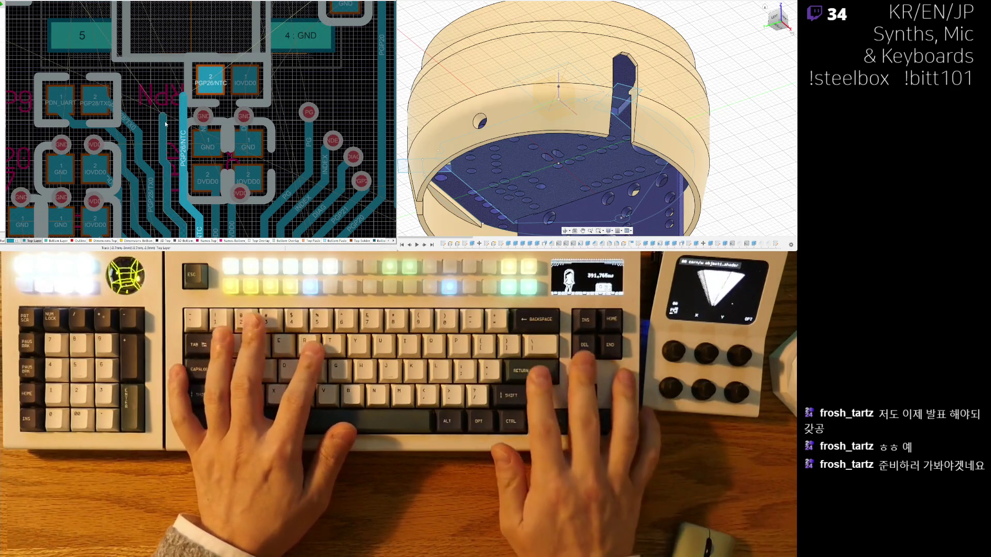
Route a PGP26/NTC track from the part's pad and slide the vertical segment left
key("ctrl+w")
left_click(211, 75)
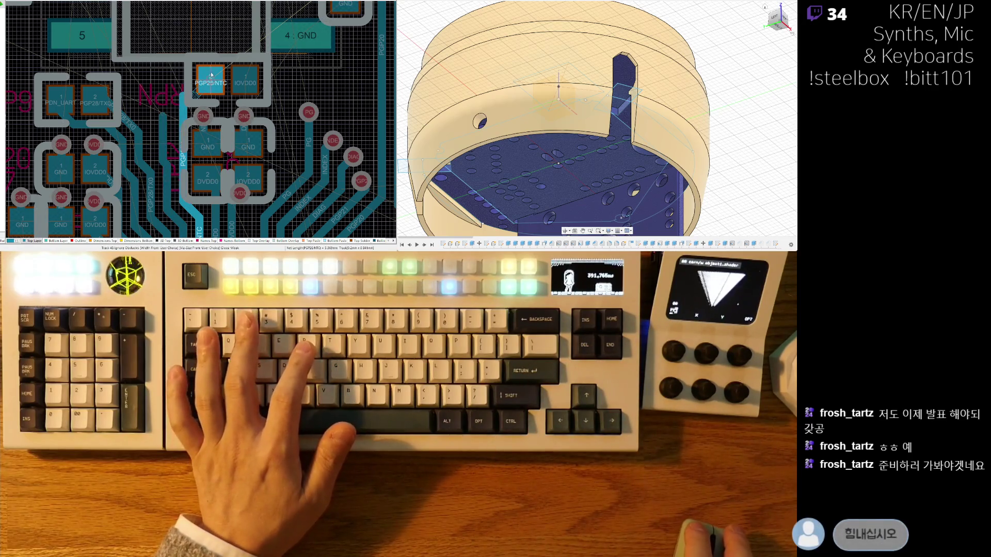
scroll(210, 91, "up", 3, "ctrl")
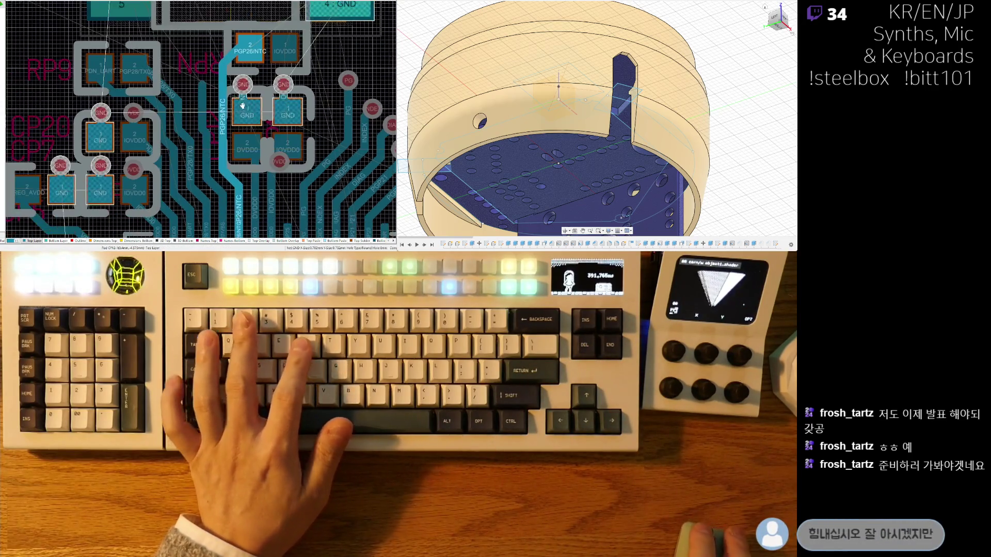
left_click_drag(209, 91, 198, 103)
scroll(216, 135, "down", 5, "ctrl")
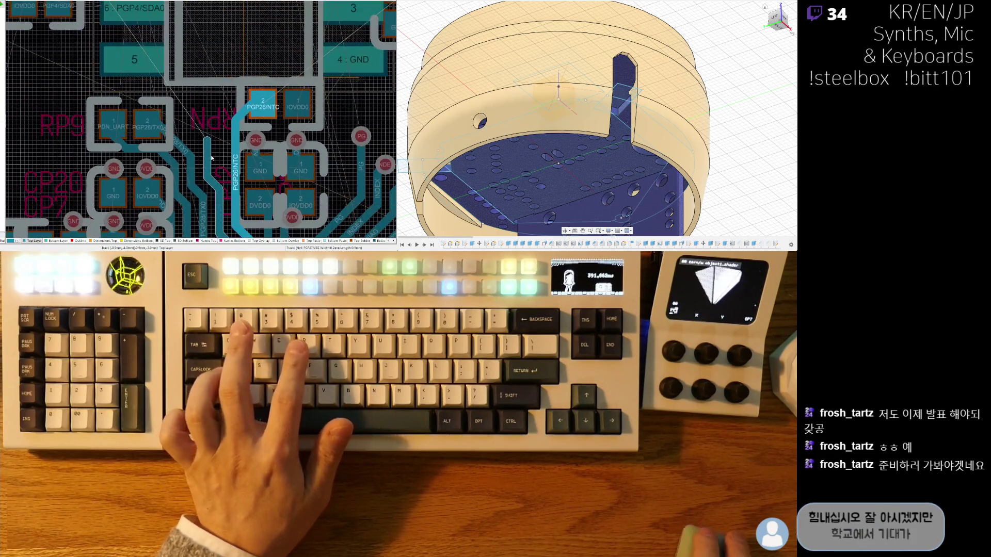
scroll(216, 134, "down", 4, "ctrl")
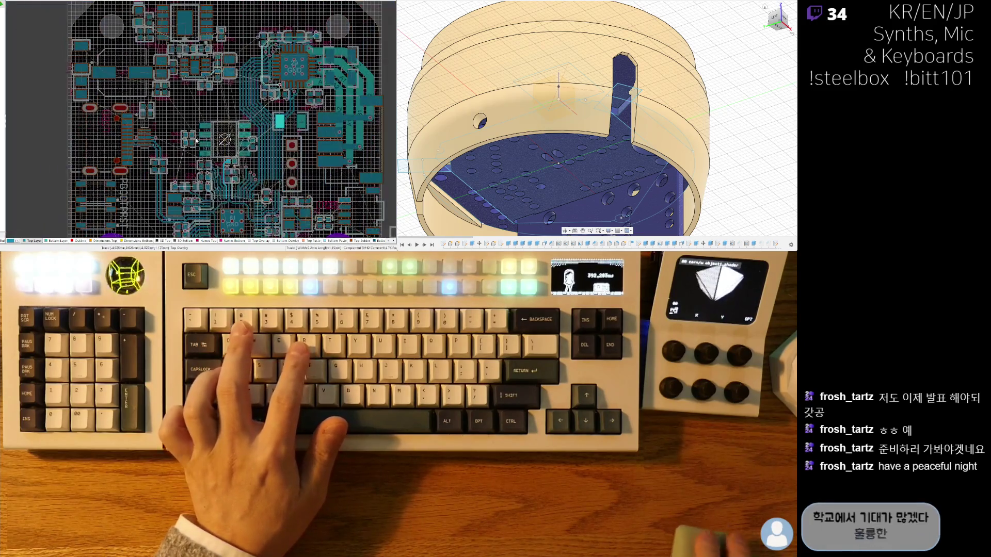
Zoom onto RP9 and route a PDN_UART track out from its pad 1, ignoring obstacles
scroll(203, 172, "up", 8, "ctrl")
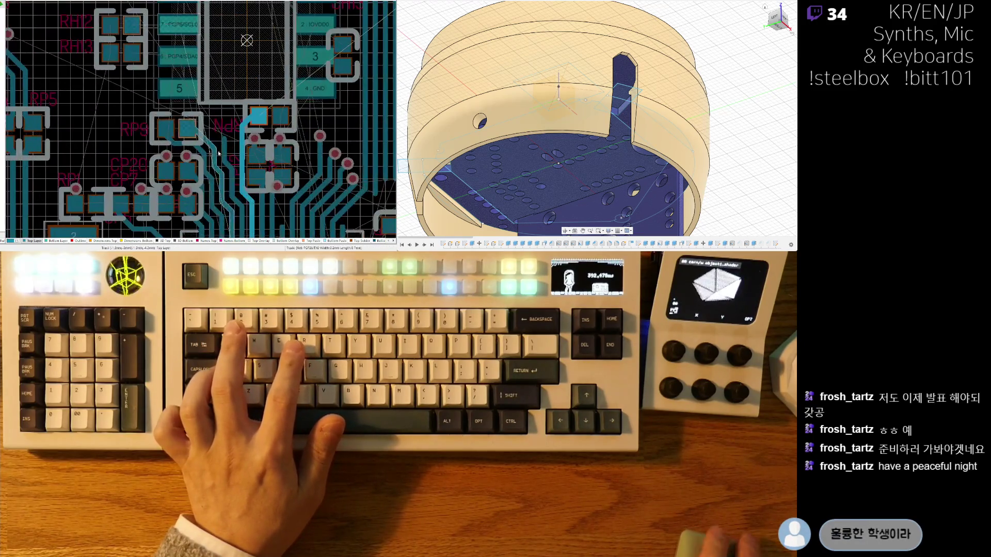
scroll(214, 148, "down", 3, "ctrl")
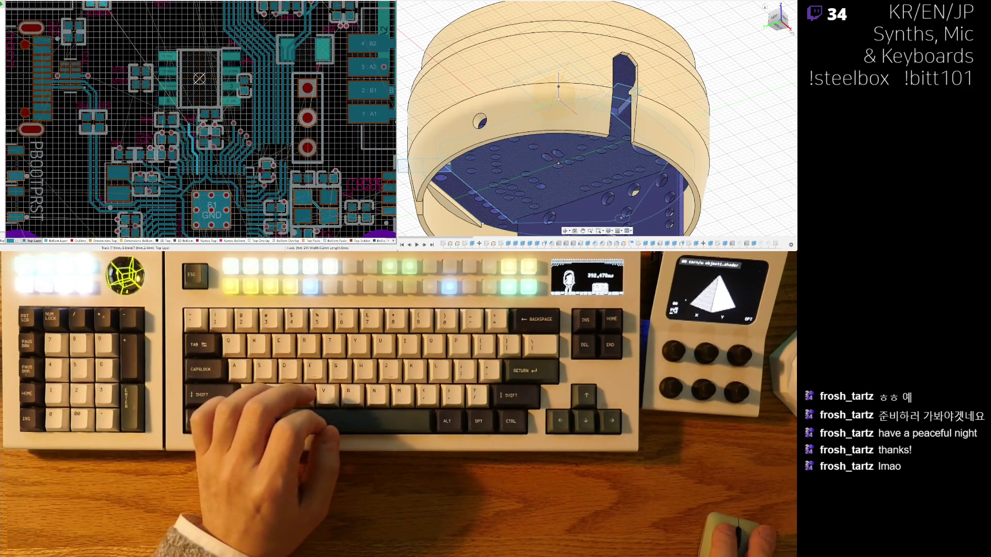
right_click_drag(206, 150, 201, 166)
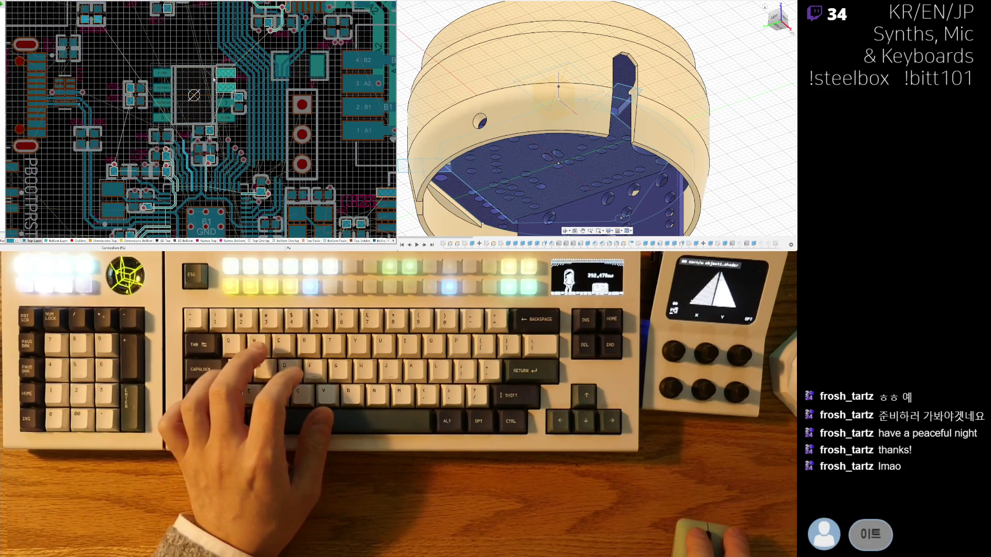
scroll(217, 78, "up", 5, "ctrl")
key("ctrl+w")
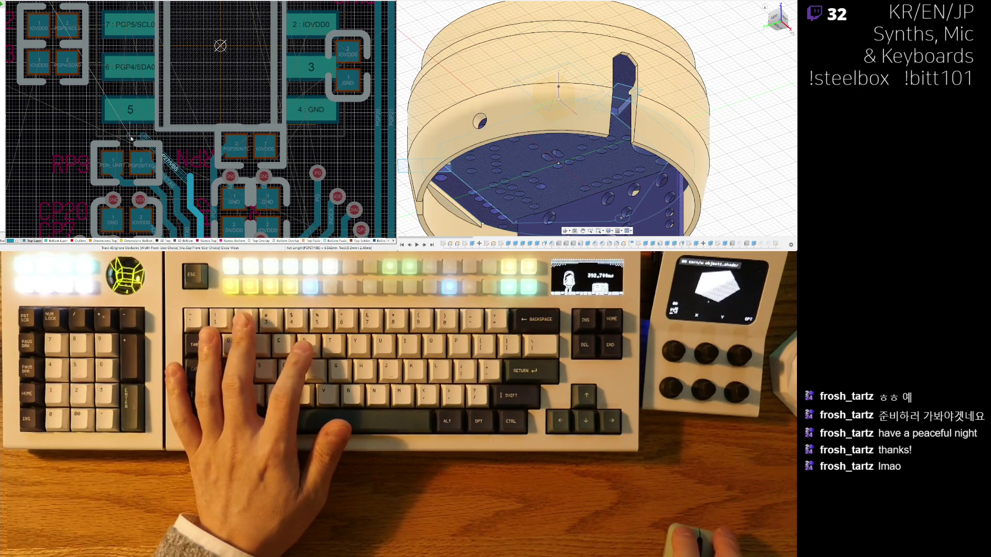
key("Escape")
scroll(129, 165, "up", 2, "ctrl")
left_click_drag(140, 160, 143, 161)
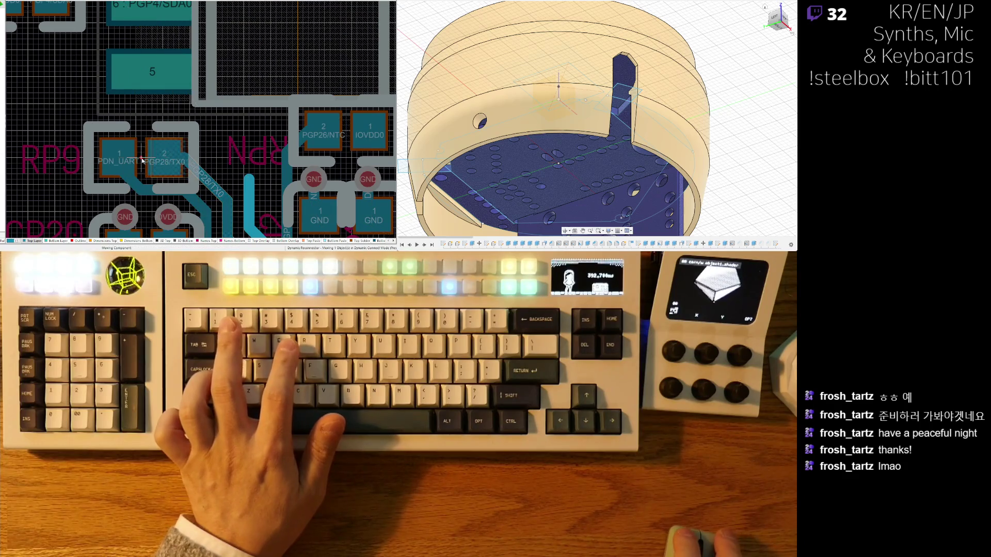
key("ctrl+w")
left_click(124, 173)
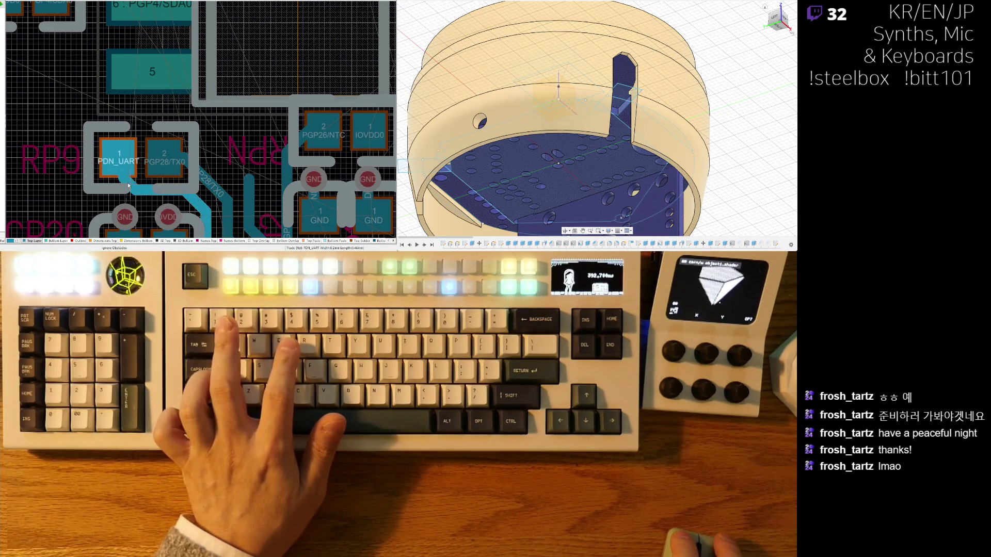
key("Escape")
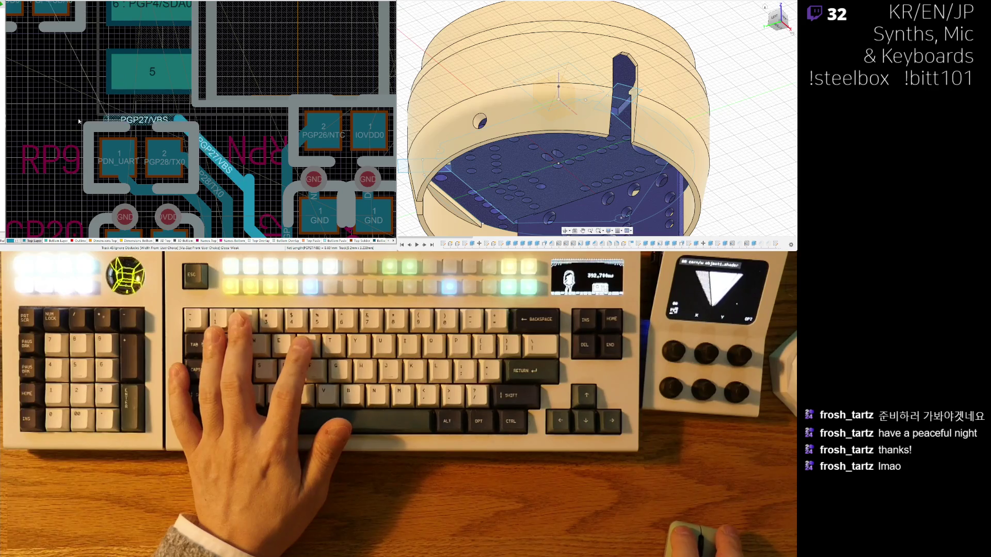
Extend the PGP27/VBS track toward pad 1 of RD11/RD14
scroll(152, 121, "down", 3, "ctrl")
scroll(127, 103, "up", 2)
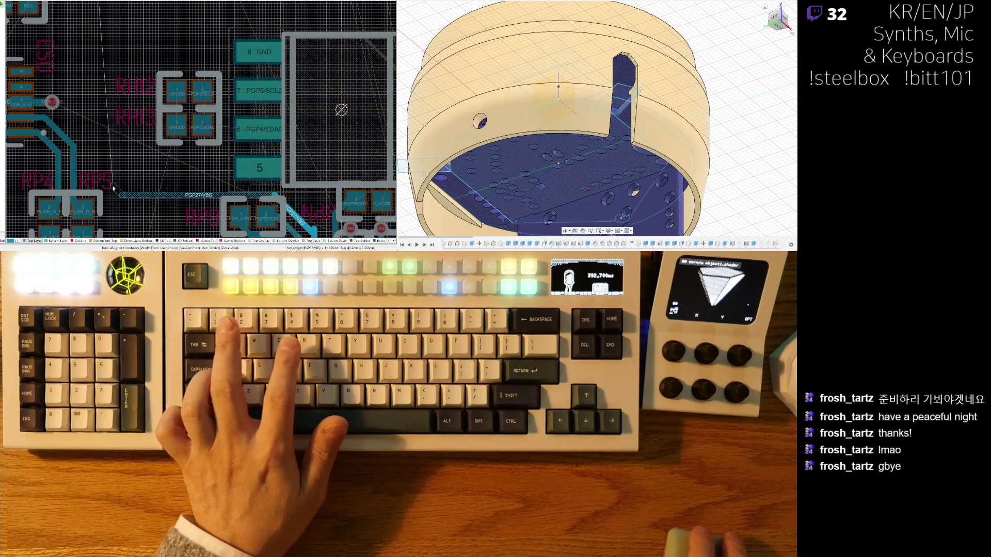
scroll(116, 45, "up", 4)
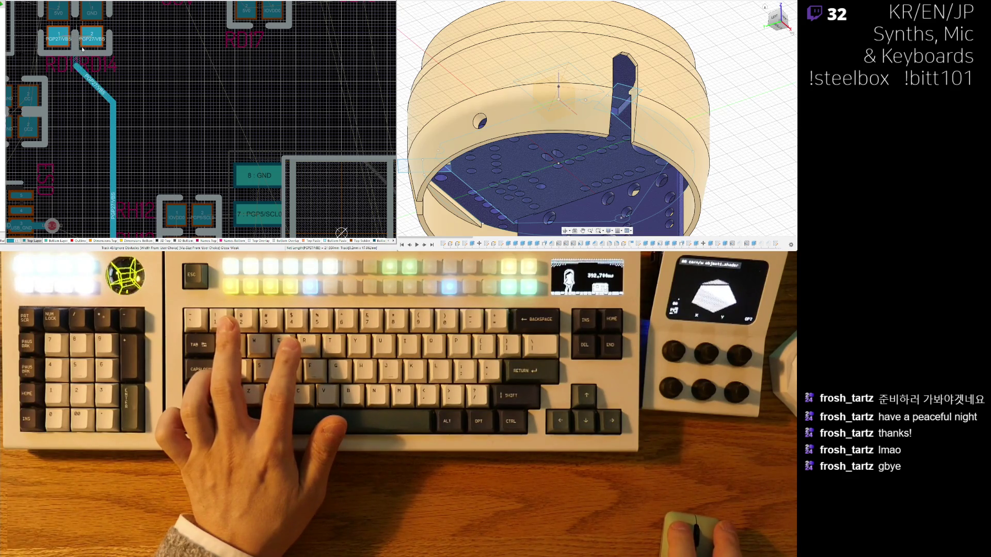
scroll(98, 79, "up", 2, "ctrl")
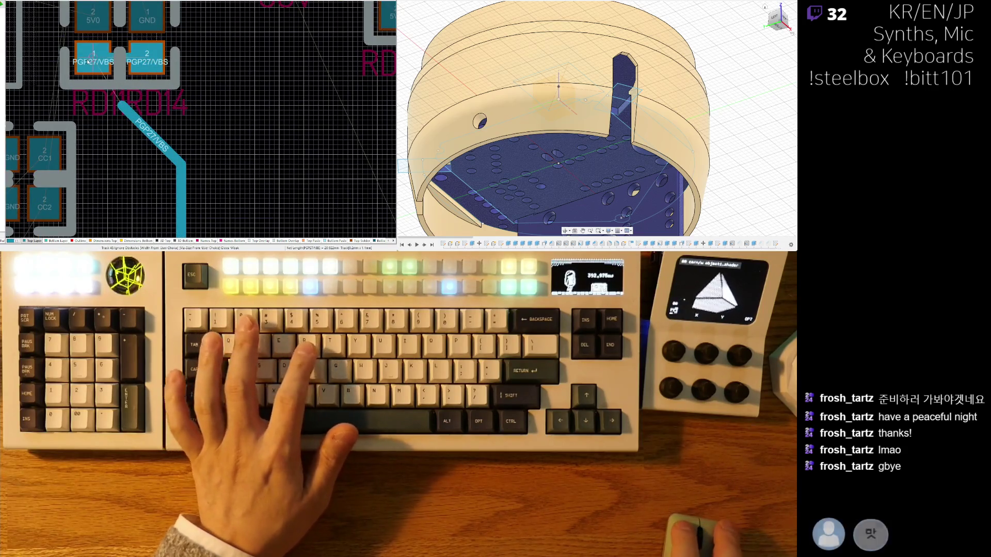
key("ctrl+w")
left_click(120, 105)
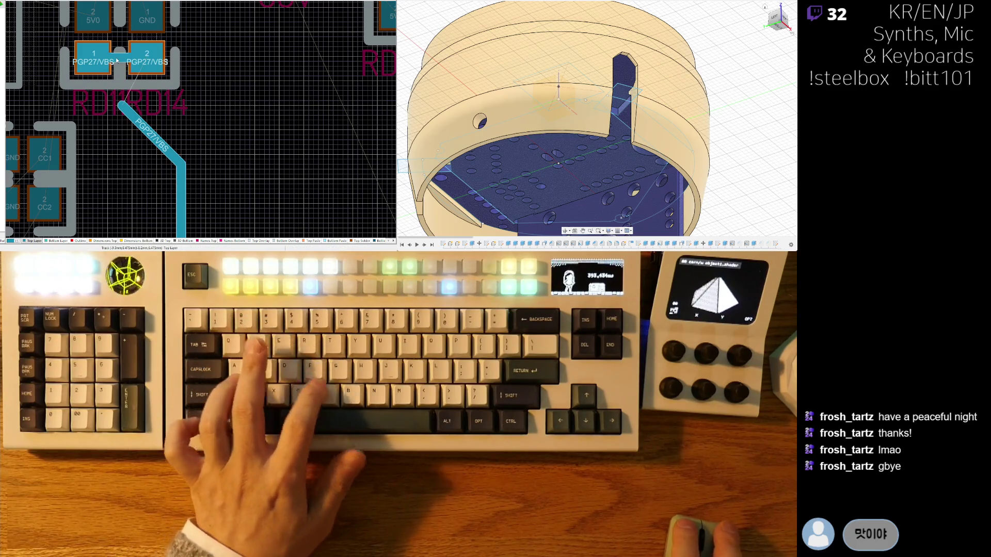
mouse_move(120, 62)
right_mouse_down()
mouse_move(160, 92)
mouse_move(164, 48)
mouse_move(103, 103)
right_mouse_up()
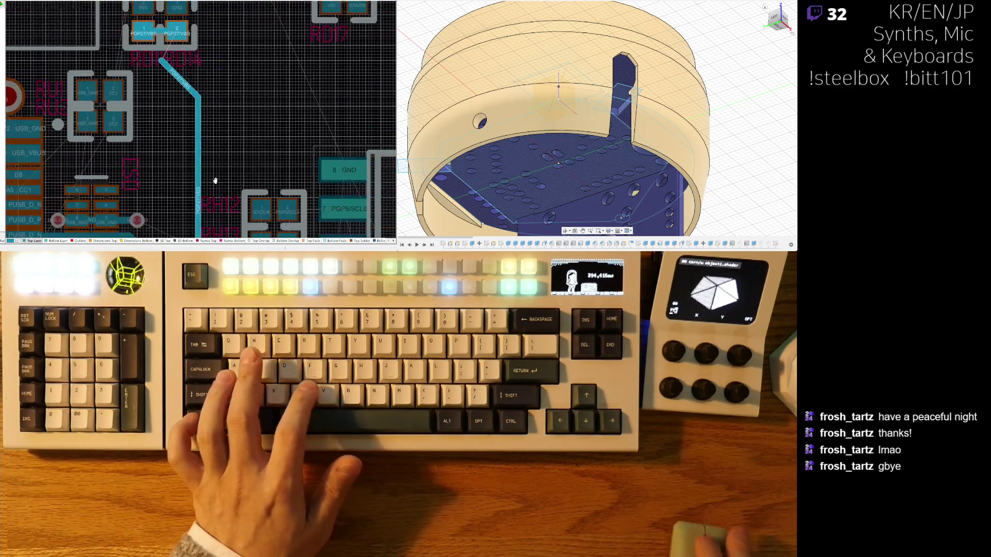
scroll(103, 103, "down", 2, "ctrl")
right_click(71, 73)
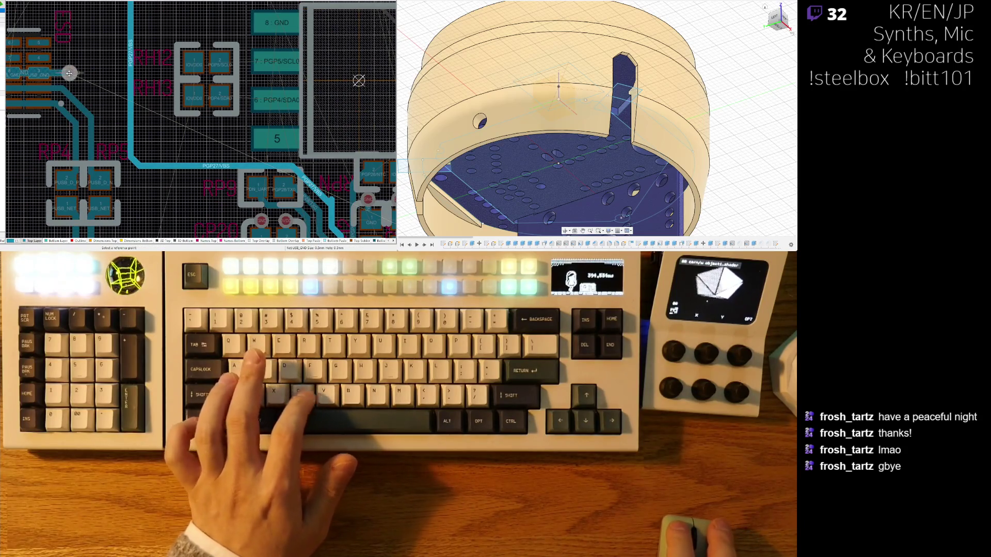
scroll(171, 38, "up", 5, "ctrl")
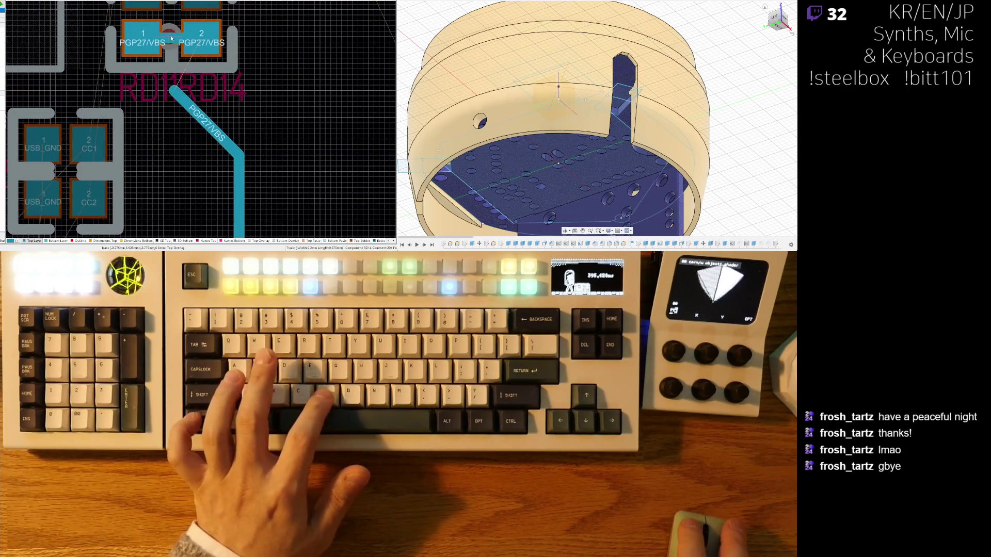
Join the two PGP27/VBS pads, drop a via between them and connect it to the diagonal track
left_click(172, 57)
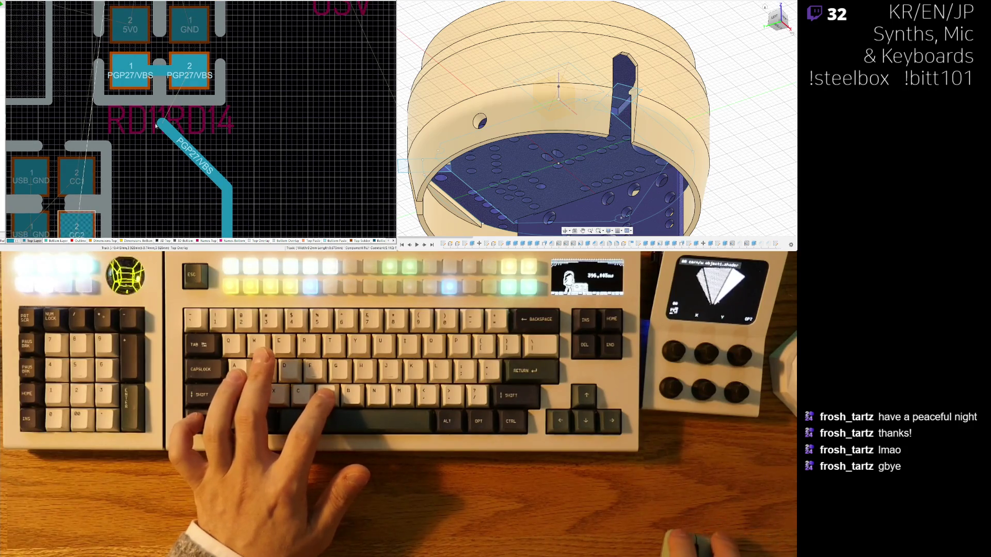
left_click(161, 73)
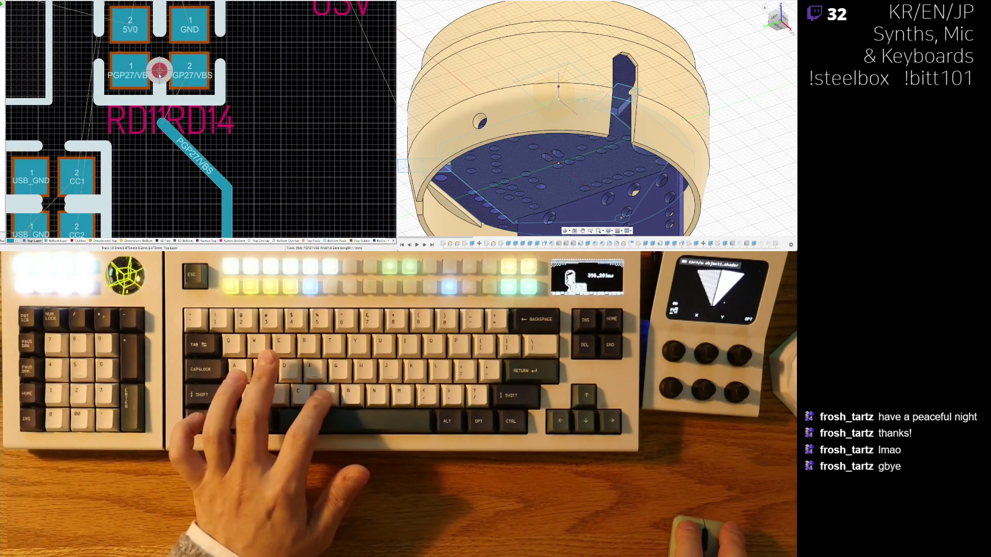
right_click(162, 74)
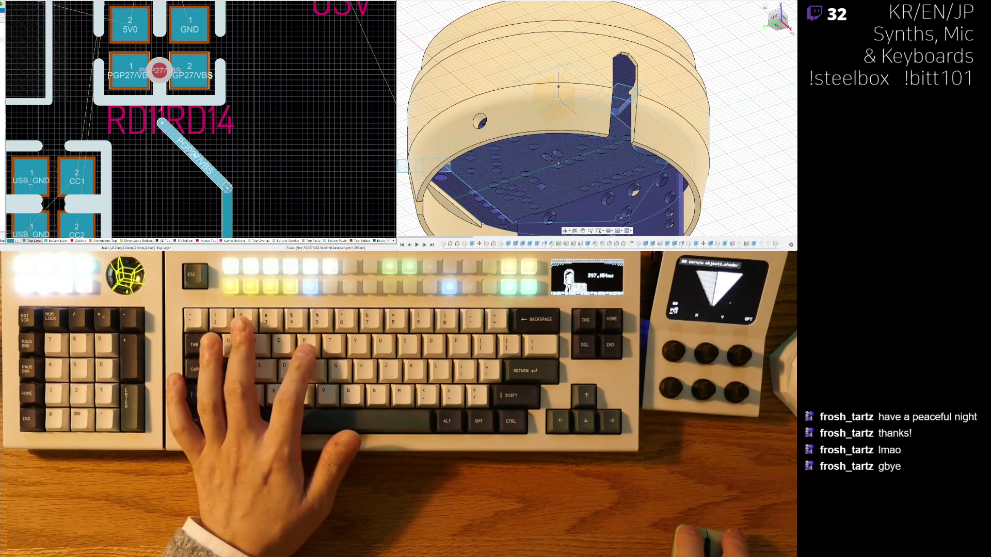
left_click_drag(162, 122, 159, 71)
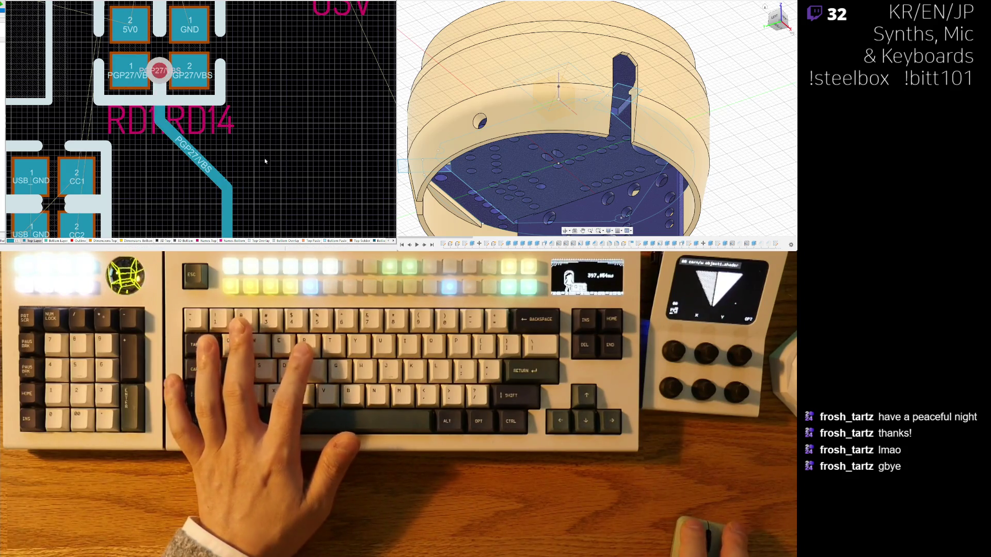
Re-route the diagonal PGP27/VBS track to fix its corner
scroll(185, 116, "down", 3, "ctrl")
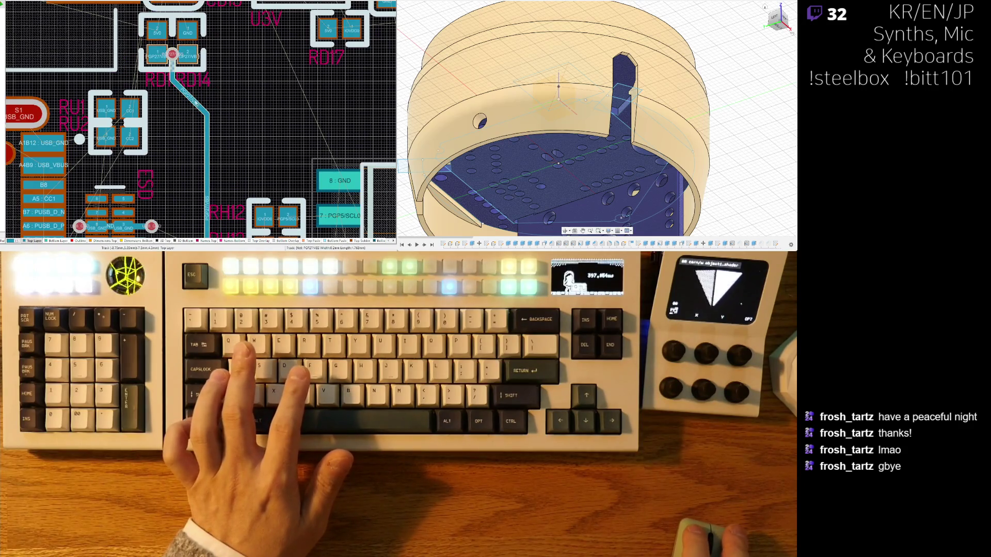
left_click(196, 104)
scroll(198, 105, "down", 6)
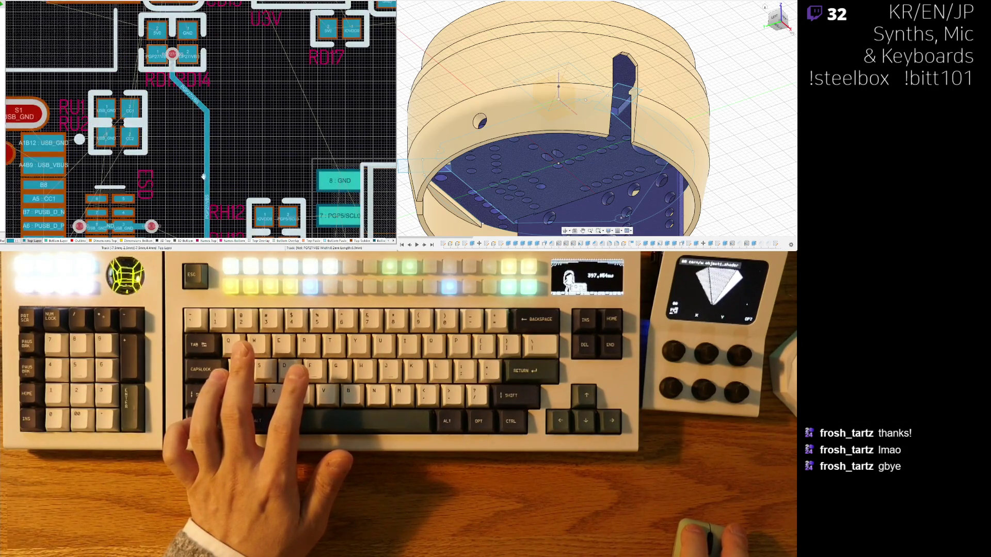
scroll(152, 133, "up", 2, "ctrl")
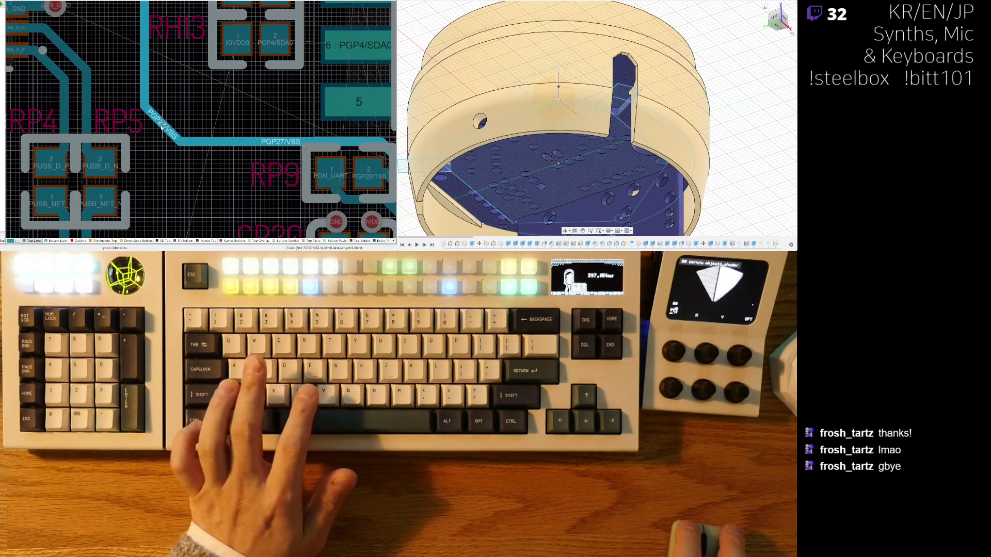
left_click(191, 135)
scroll(191, 135, "down", 3, "ctrl")
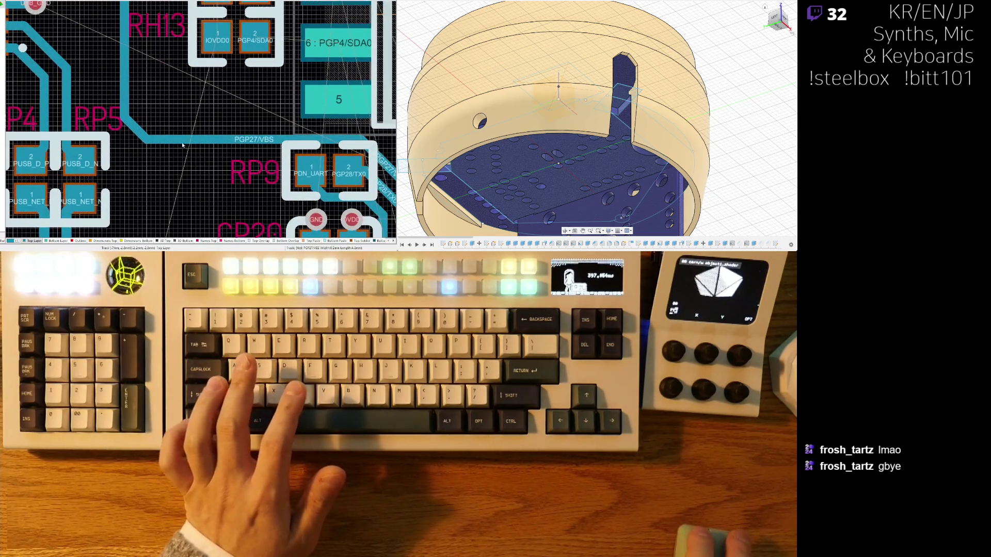
scroll(235, 165, "up", 3, "ctrl")
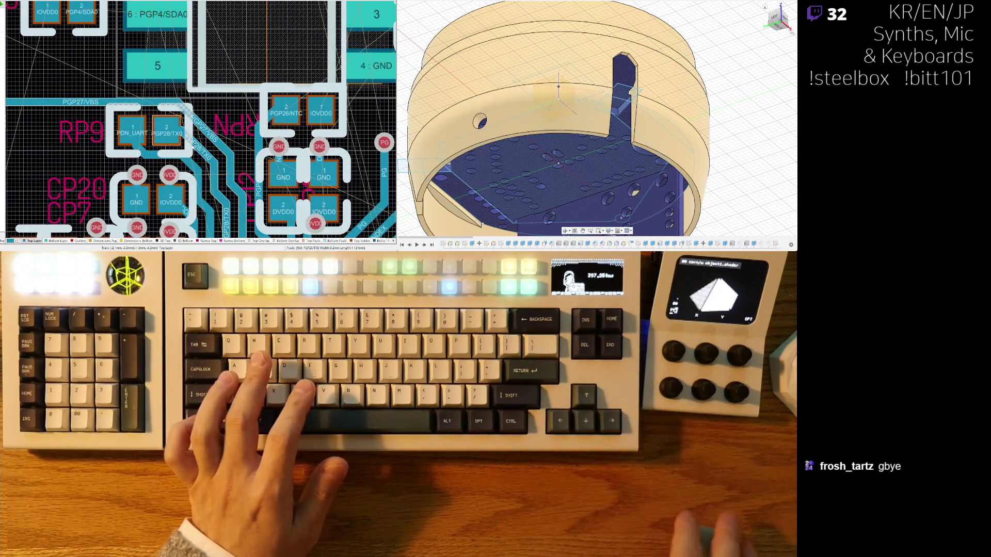
Try routes from the PGP27/VBS, PGP28/TX0 and PDN_UART pads and shift RP9 slightly right
right_click_drag(223, 139, 245, 132)
left_click(243, 141)
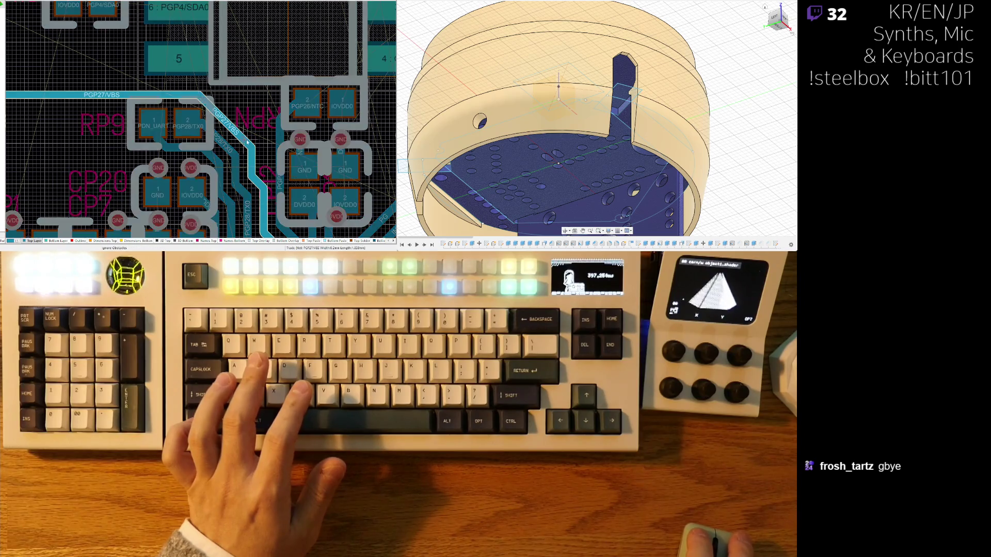
right_click(251, 140)
left_click(230, 147)
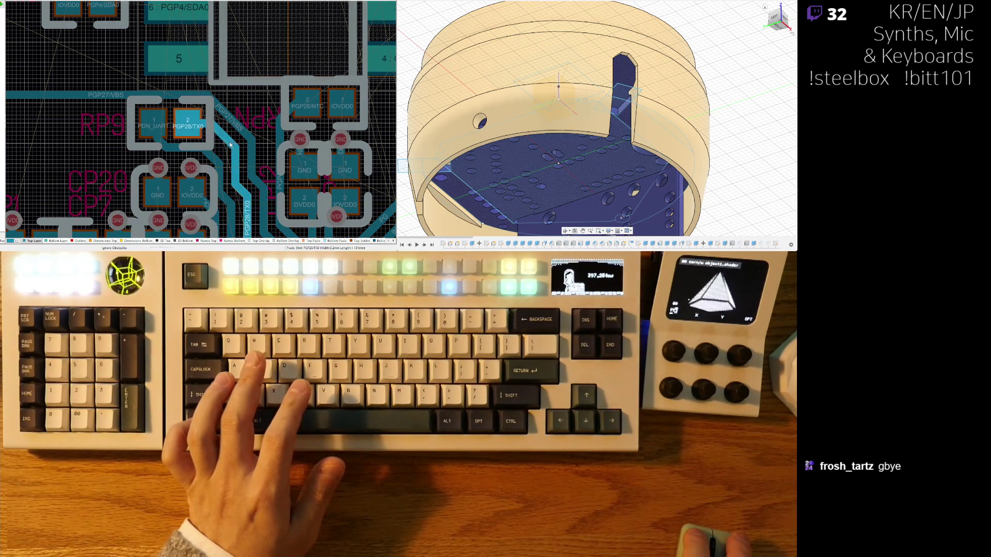
right_click(230, 146)
left_click(217, 150)
right_click(217, 154)
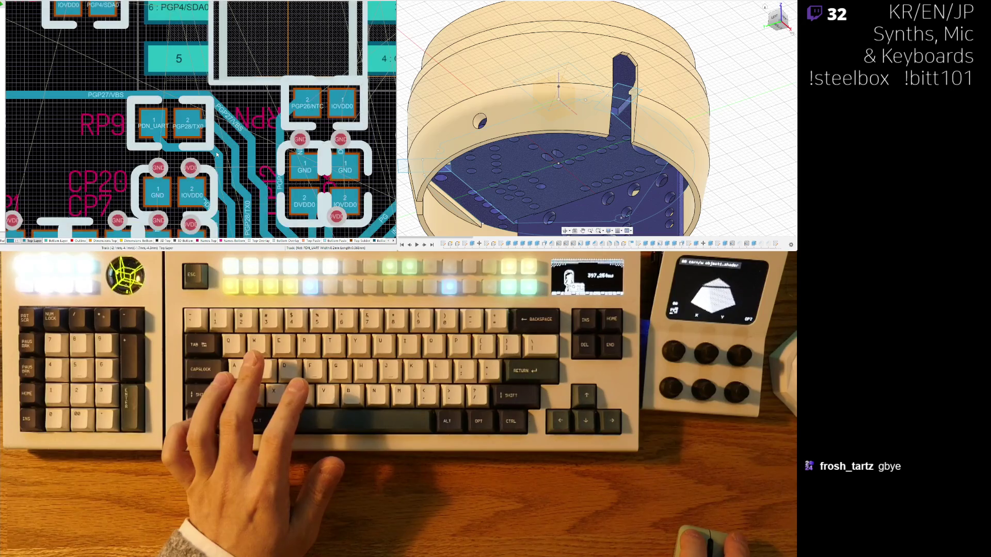
left_click_drag(171, 126, 175, 126)
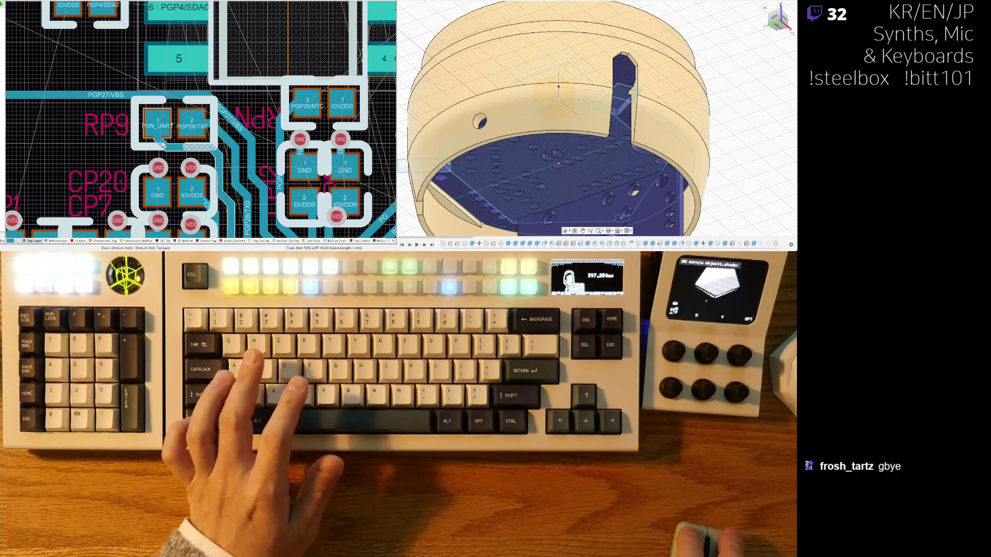
left_click(163, 146)
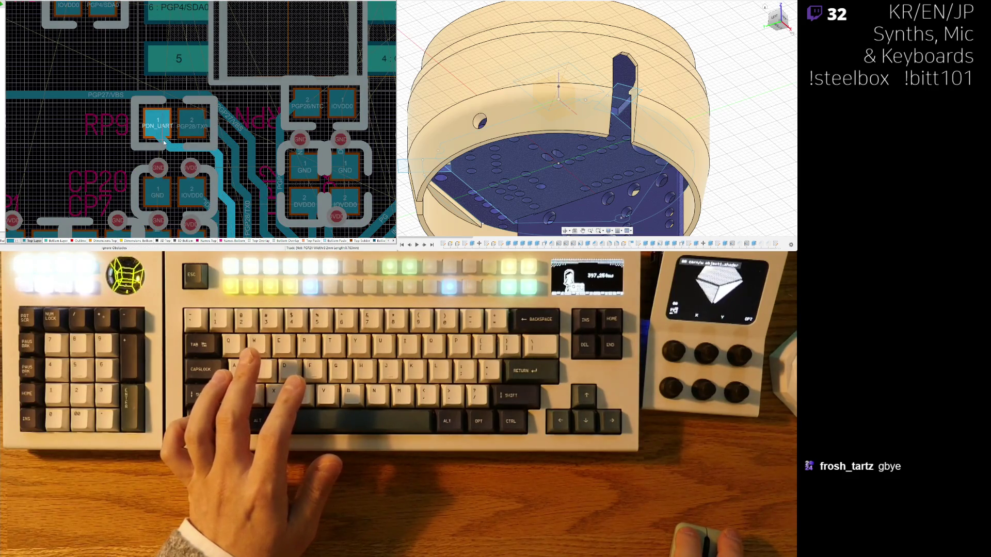
right_click(164, 143)
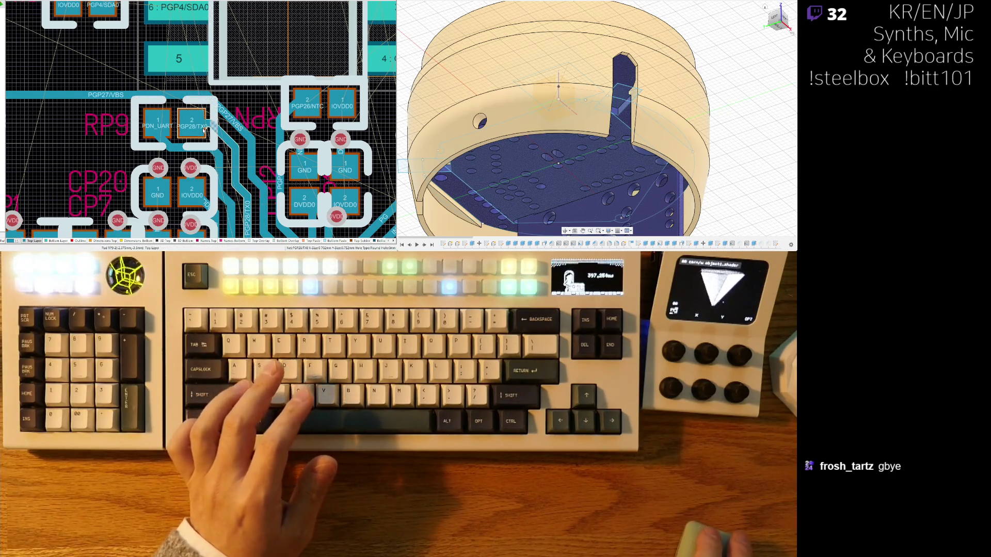
Slide the PGP27/VBS track segments slightly down and reposition RP9
scroll(204, 130, "up", 1, "ctrl")
scroll(237, 108, "left", 3, "shift")
left_click_drag(237, 109, 237, 113)
left_click_drag(149, 96, 147, 94)
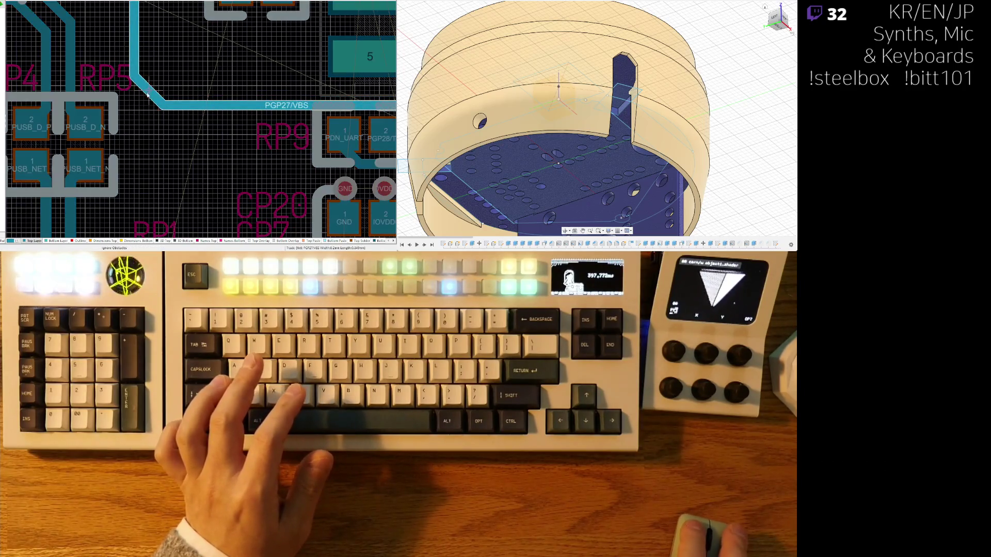
scroll(149, 97, "down", 3, "ctrl")
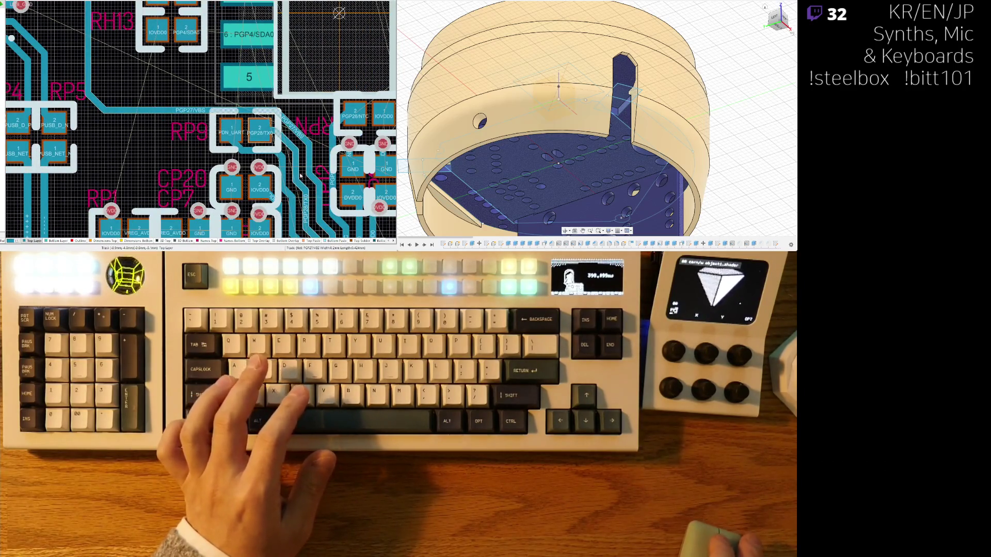
scroll(189, 161, "up", 2, "ctrl")
scroll(187, 161, "up", 1, "ctrl")
left_click_drag(168, 109, 167, 115)
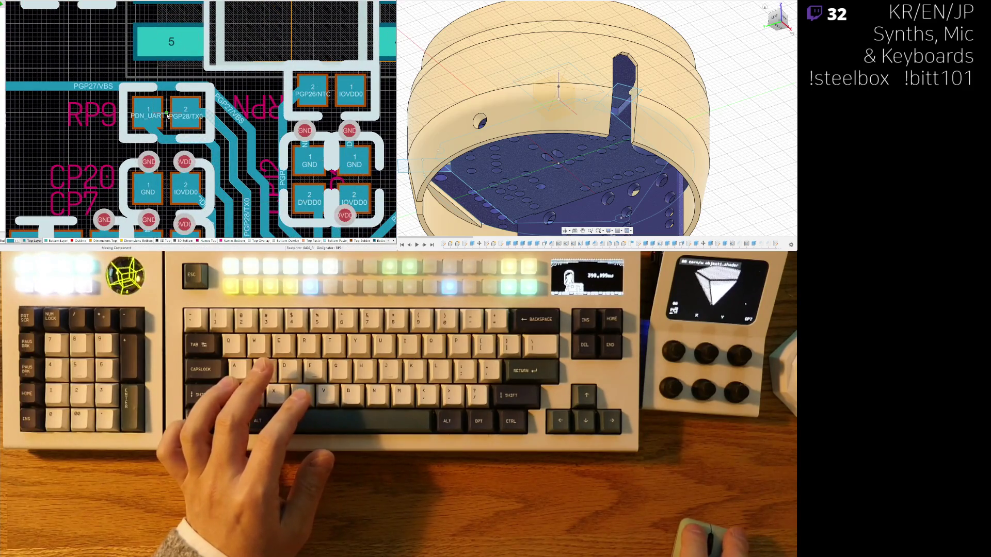
Nudge the PGP26/NTC–IOVDD0 capacitor up and left, then start an IOVDD0 track from its pad
right_click_drag(300, 102, 167, 108)
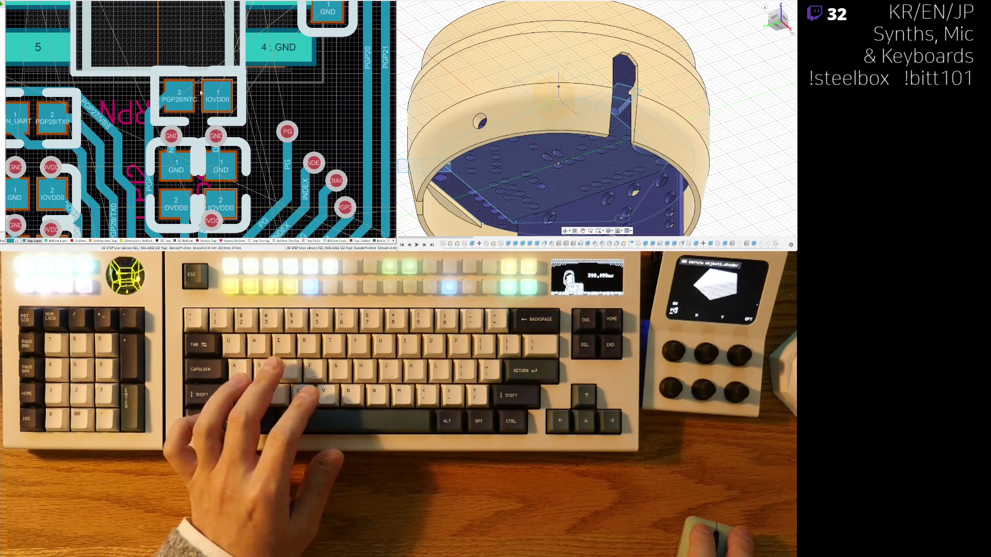
left_click_drag(208, 95, 196, 91)
right_click_drag(231, 119, 203, 83)
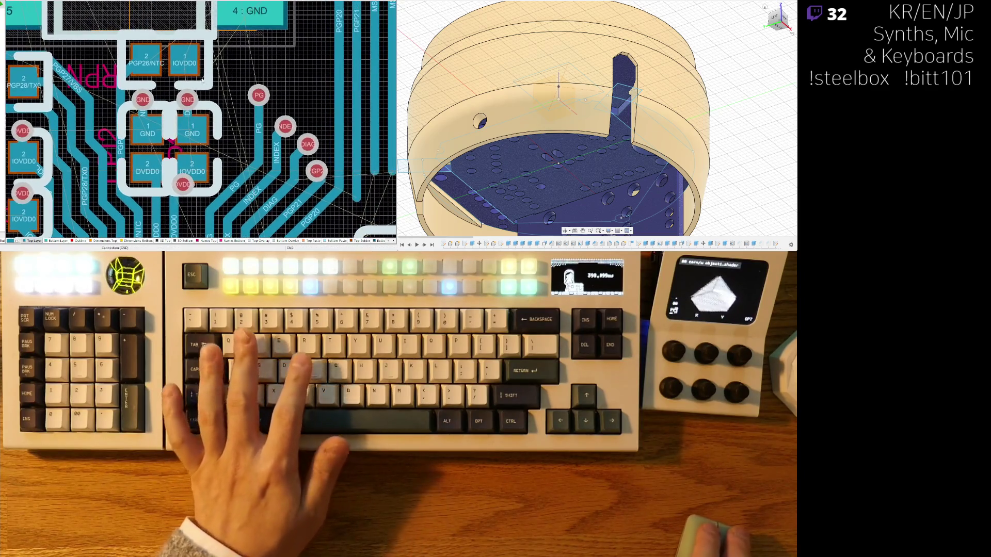
key("ctrl+w")
left_click(215, 80)
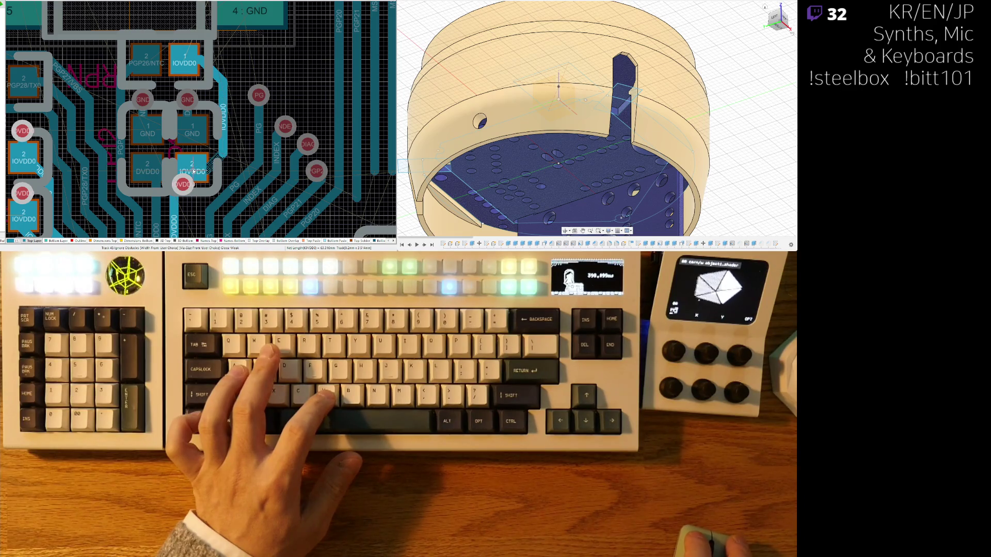
Restart the IOVDD0 track from the capacitor pad
key("Escape")
scroll(193, 172, "down", 3, "ctrl")
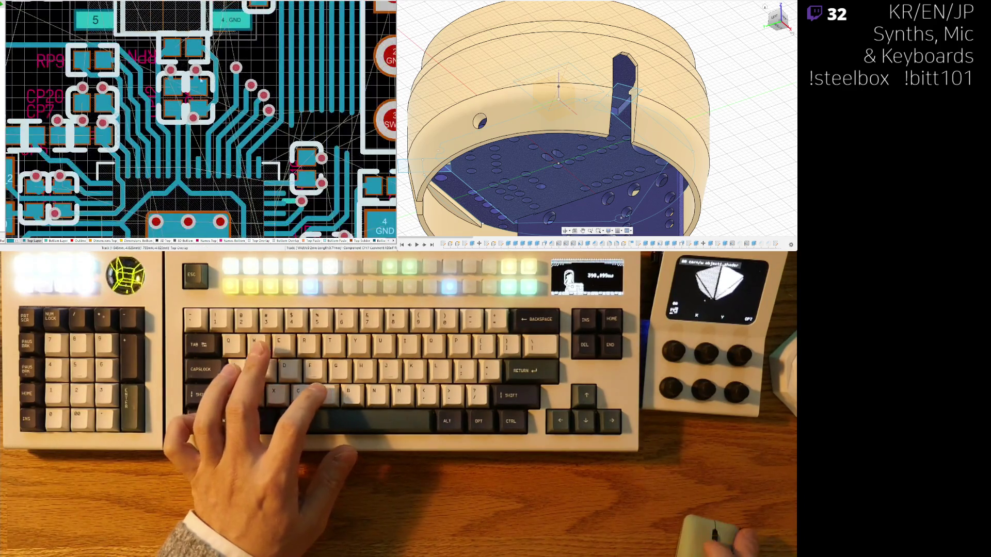
scroll(191, 83, "up", 2, "ctrl")
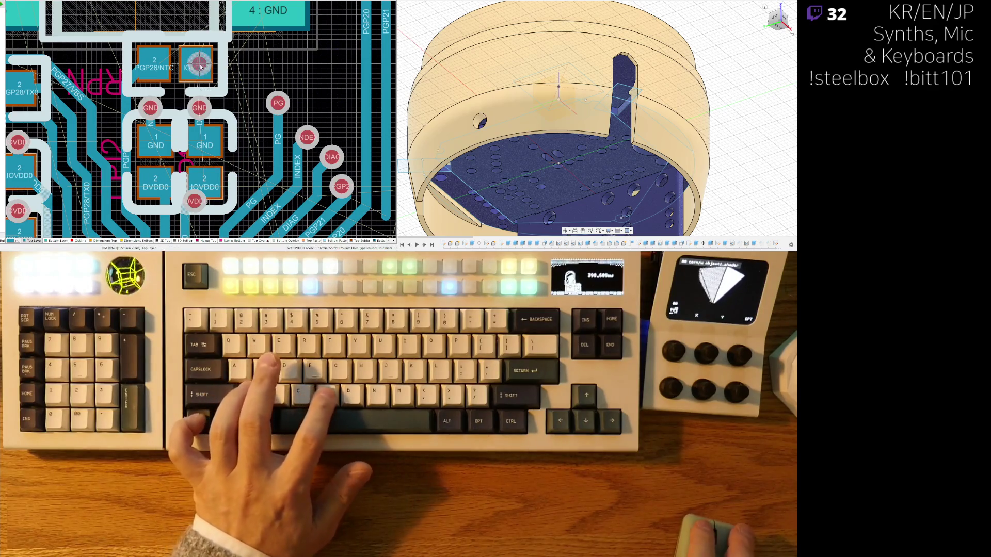
left_click(205, 66)
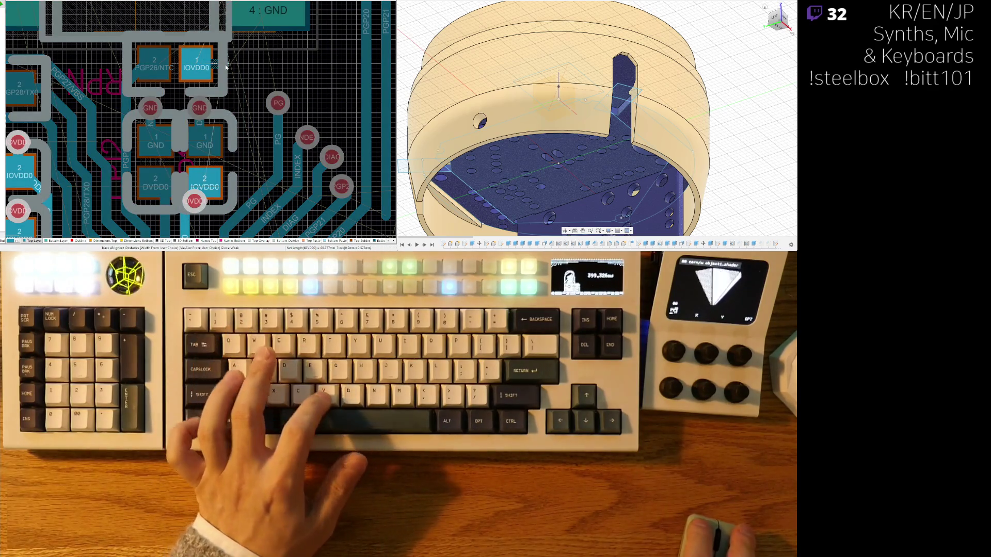
Route a track from pin 37 PGP25, then bring up the RP2350A schematic sheet
scroll(226, 67, "down", 2, "ctrl")
scroll(216, 75, "down", 3)
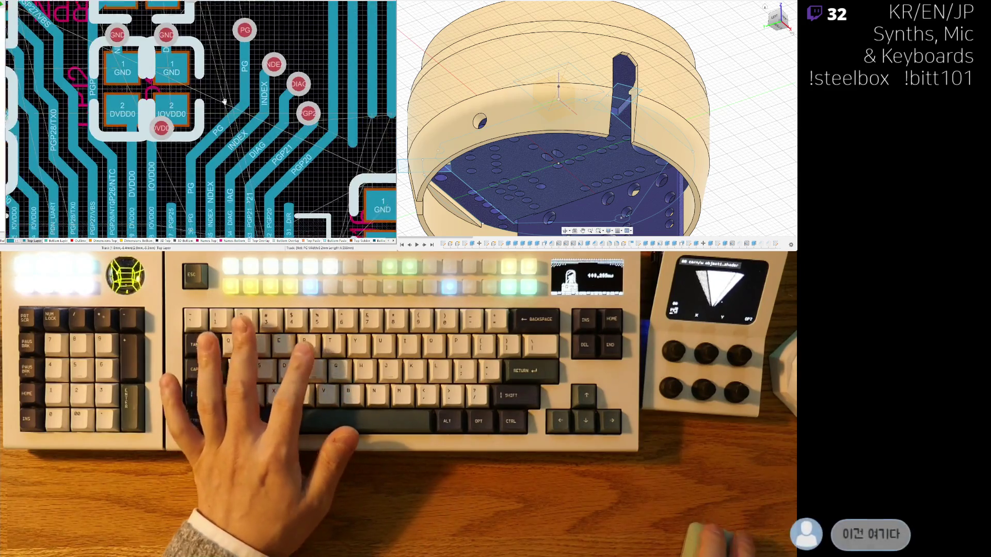
scroll(180, 164, "up", 2, "ctrl")
left_click(181, 165)
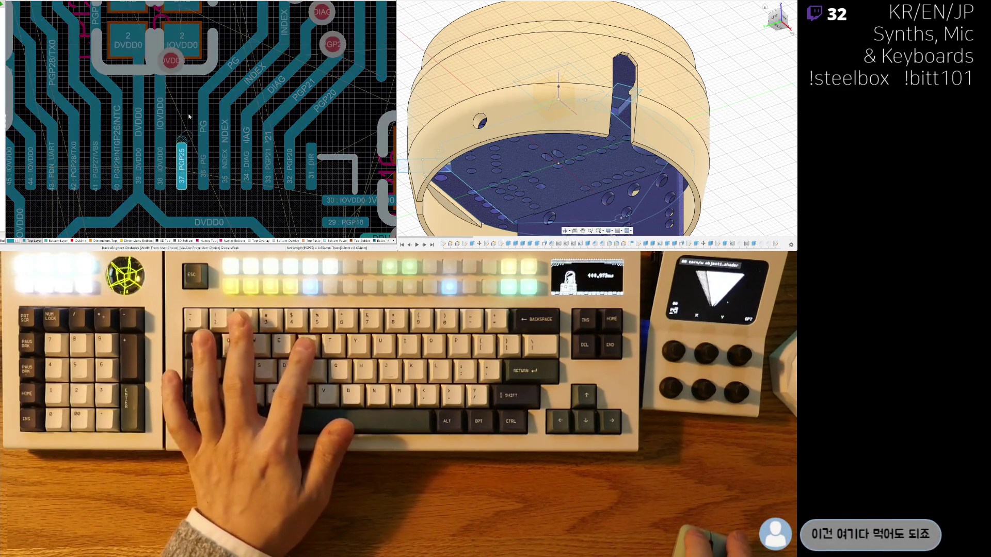
scroll(199, 74, "down", 2, "ctrl")
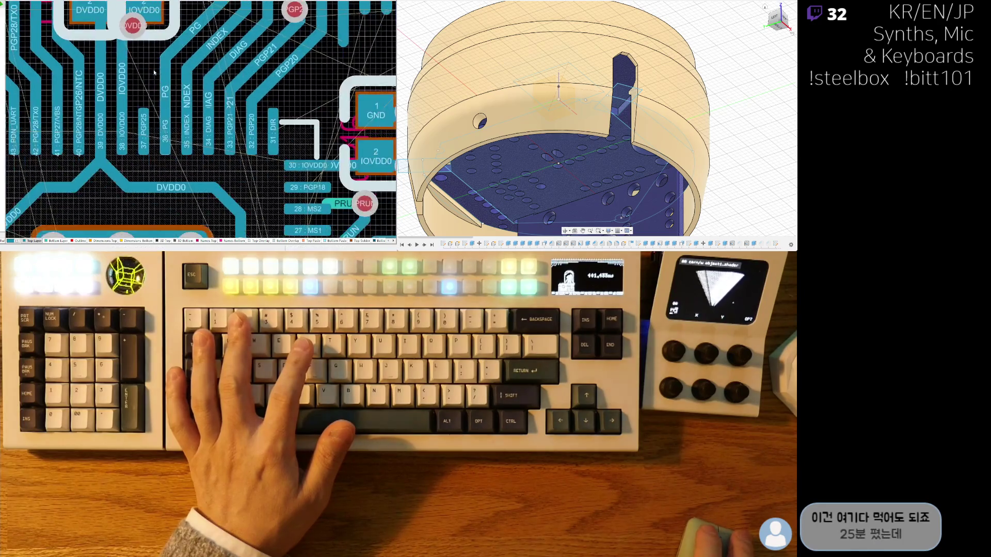
scroll(133, 149, "up", 2)
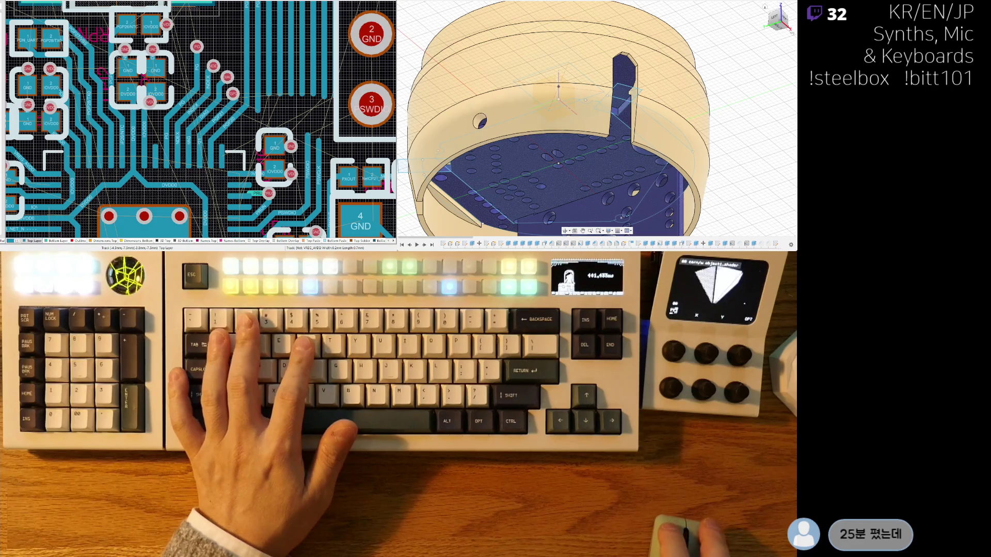
key("ctrl+Tab")
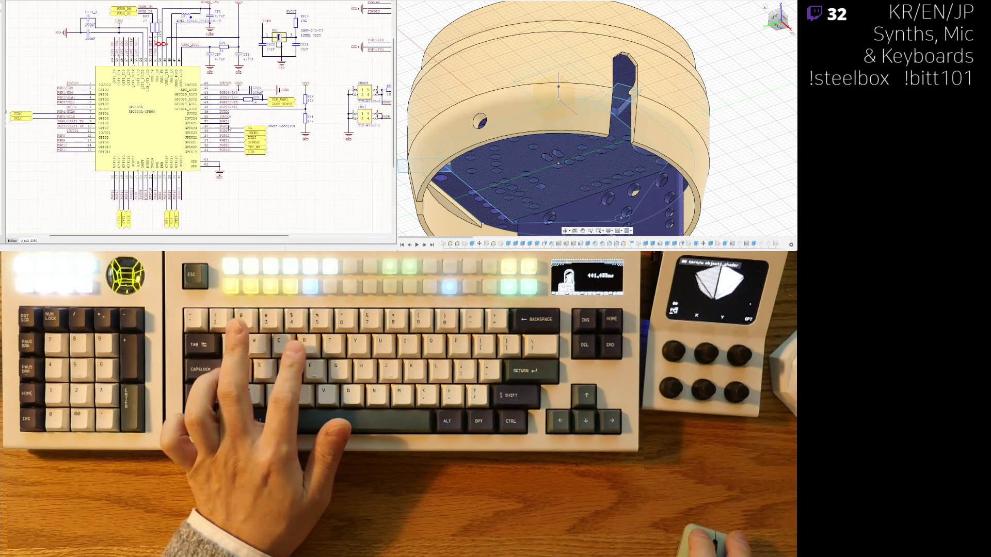
Review the RP2350A's IOVDD and GND pin nets on the schematic and return to the PCB
scroll(196, 155, "up", 3, "ctrl")
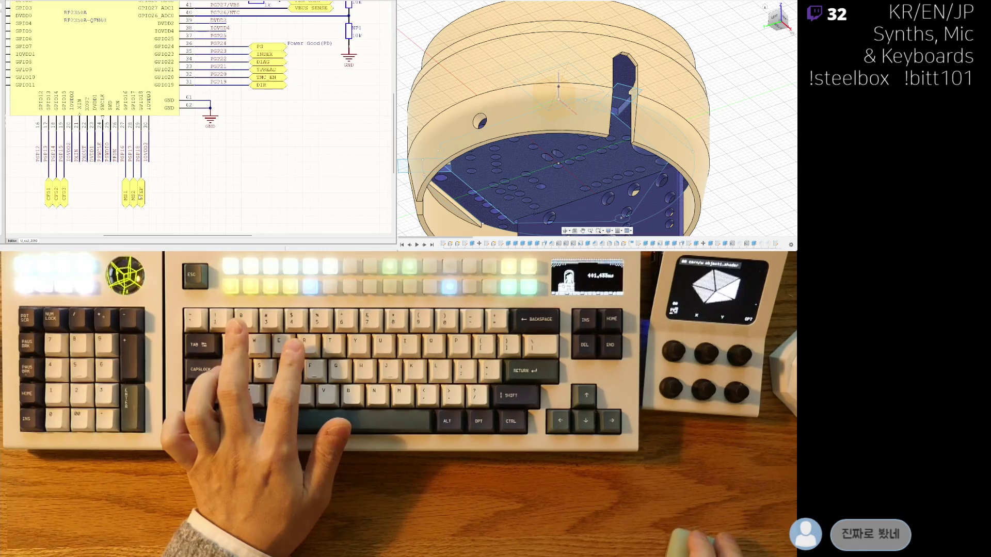
scroll(226, 161, "up", 3)
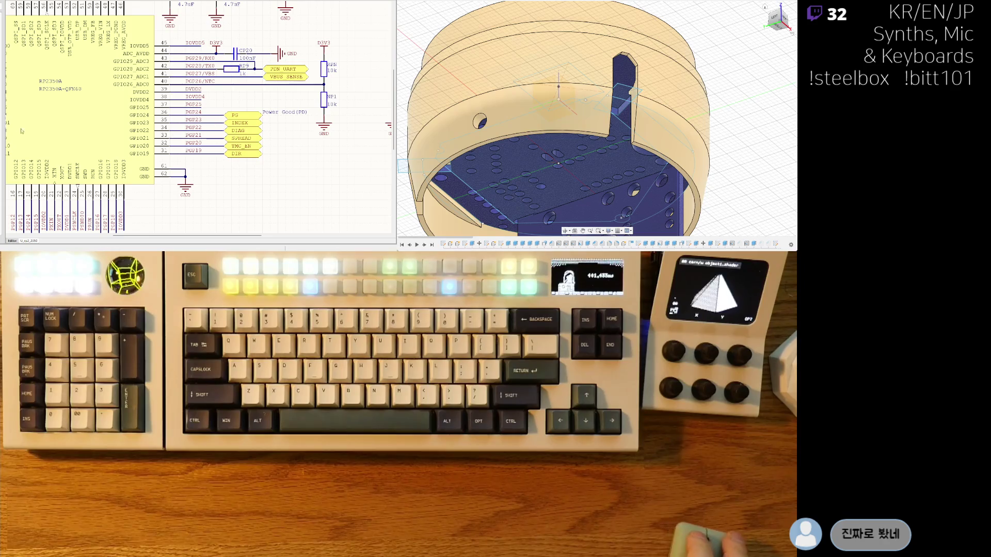
key("ctrl+Tab")
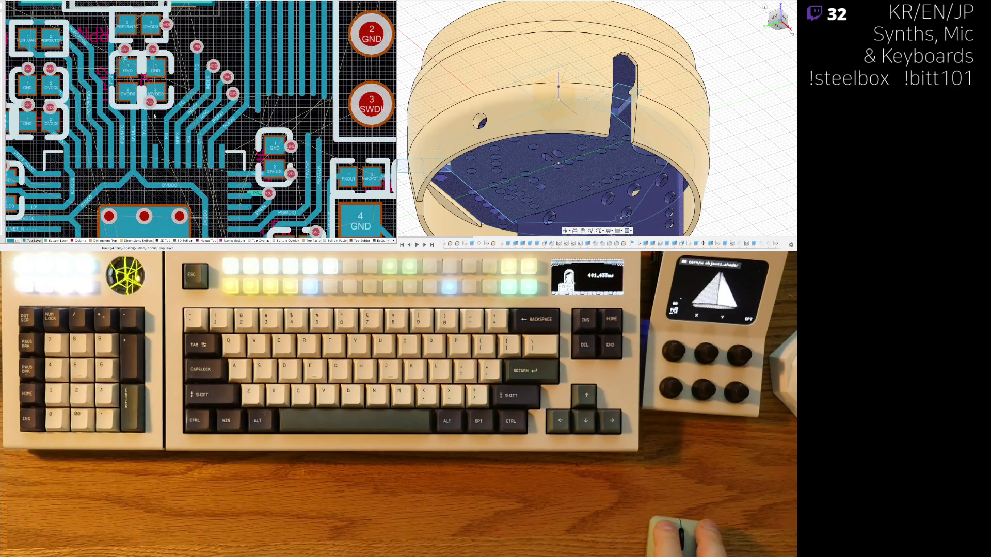
Nudge the via beside the IOVDD0 decoupling capacitor on the PCB
scroll(243, 145, "up", 2, "ctrl")
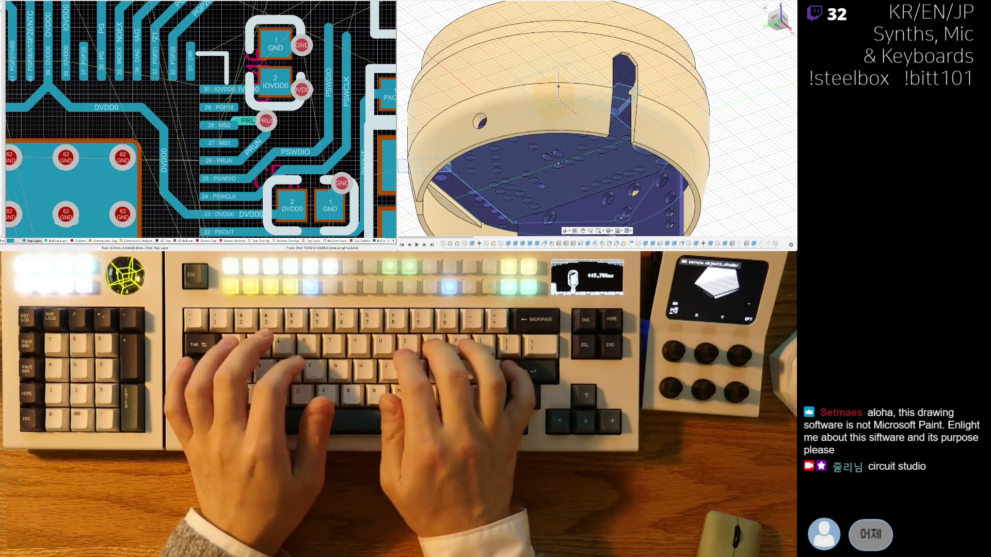
scroll(122, 90, "down", 1)
scroll(123, 90, "down", 1)
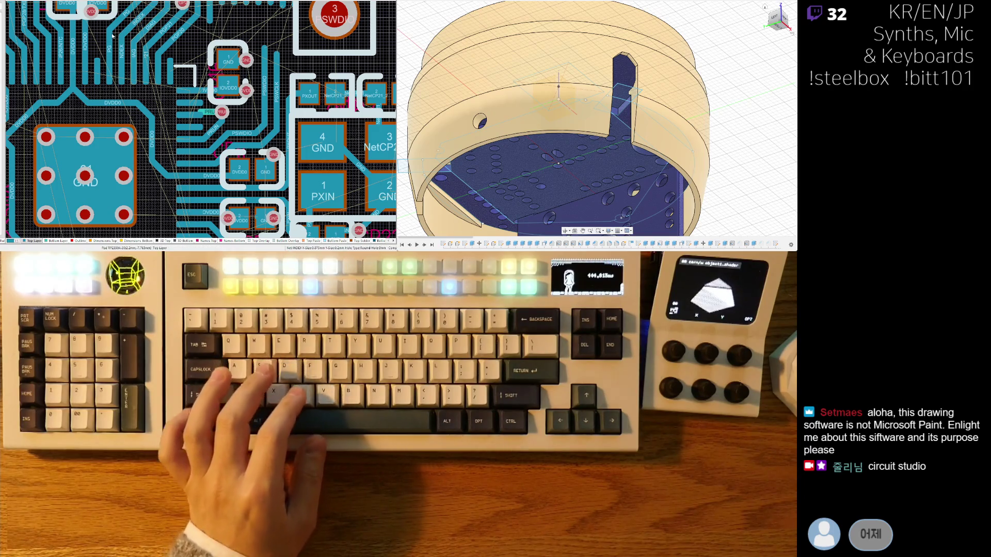
mouse_move(124, 129)
right_mouse_down()
mouse_move(205, 150)
mouse_move(144, 154)
mouse_move(153, 169)
right_mouse_up()
right_click_drag(107, 99, 118, 121)
scroll(118, 121, "up", 1)
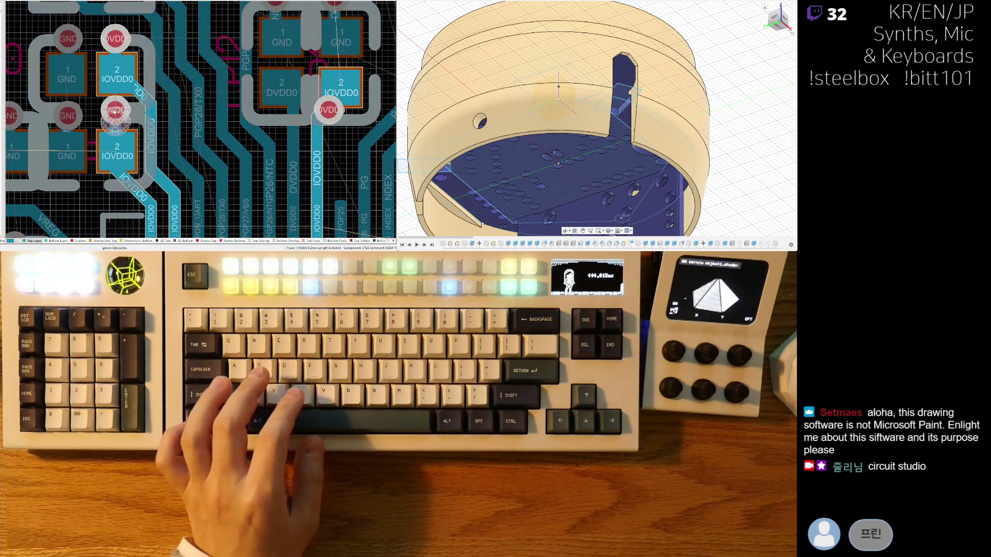
left_click_drag(113, 117, 113, 118)
scroll(113, 116, "down", 1)
right_click_drag(85, 159, 146, 116)
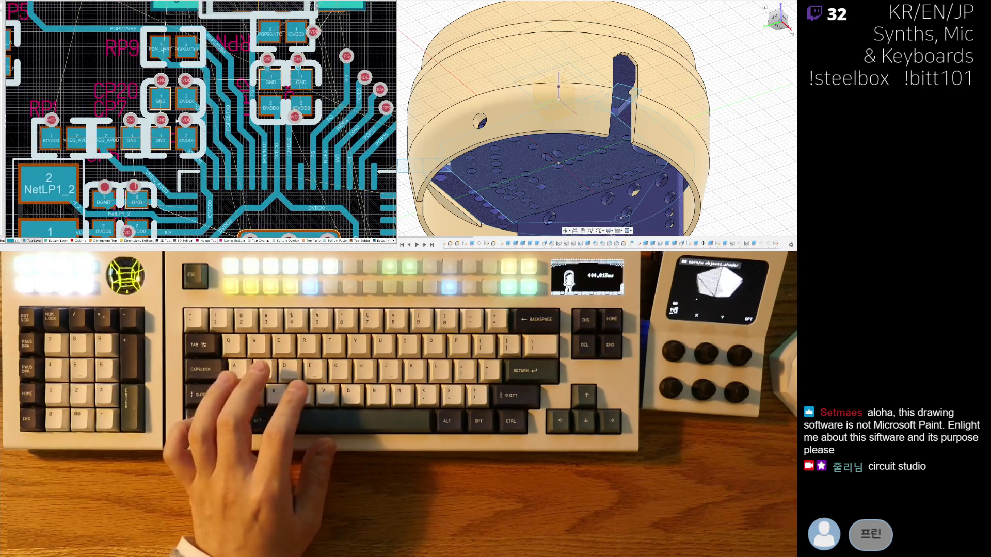
right_click_drag(209, 70, 166, 108)
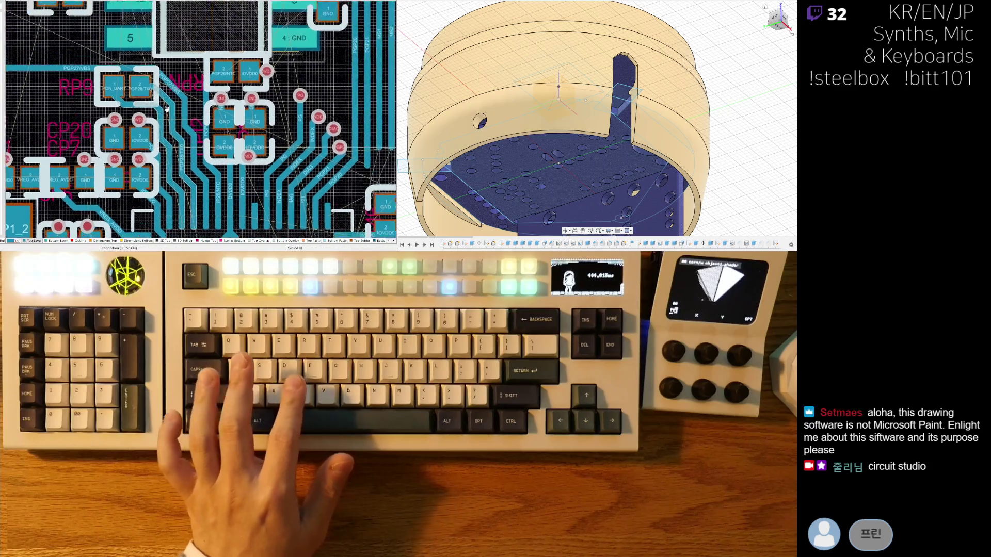
Show the board as a 3D render and orbit it to an angled view
key("3")
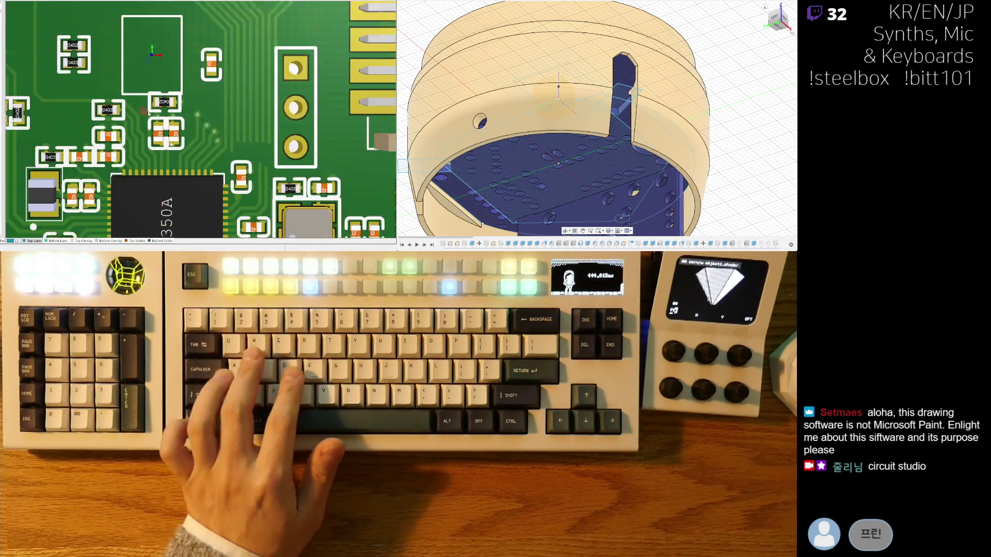
scroll(149, 115, "down", 1)
right_click_drag(149, 116, 211, 93)
scroll(211, 92, "down", 4)
right_click_drag(305, 82, 235, 120, "shift")
scroll(235, 121, "up", 2)
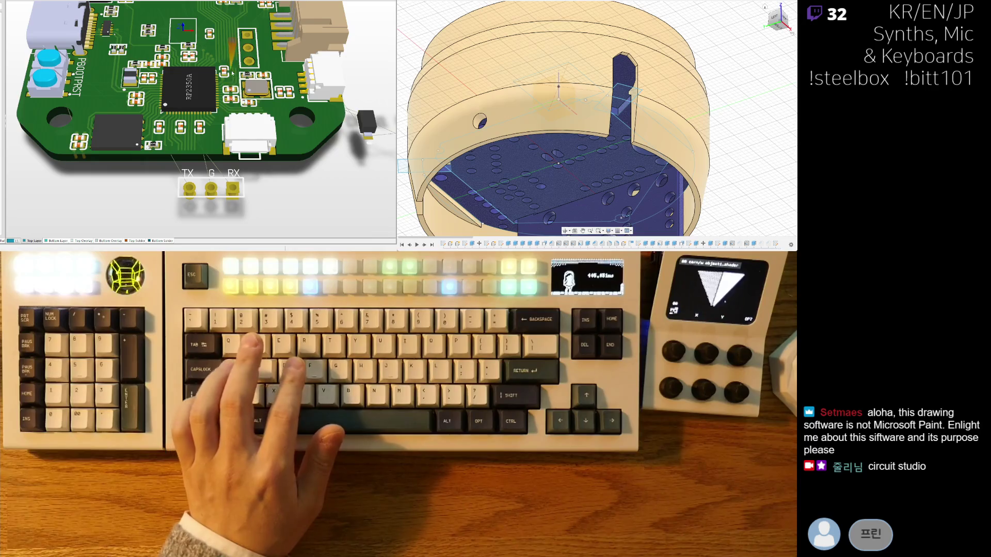
scroll(231, 72, "down", 3)
mouse_move(231, 78)
right_mouse_down("shift")
mouse_move(205, 95)
mouse_move(217, 77)
right_mouse_up("shift")
Return to the top-down 2D view and zoom in on the PGP26/NTC capacitor pair
key("0")
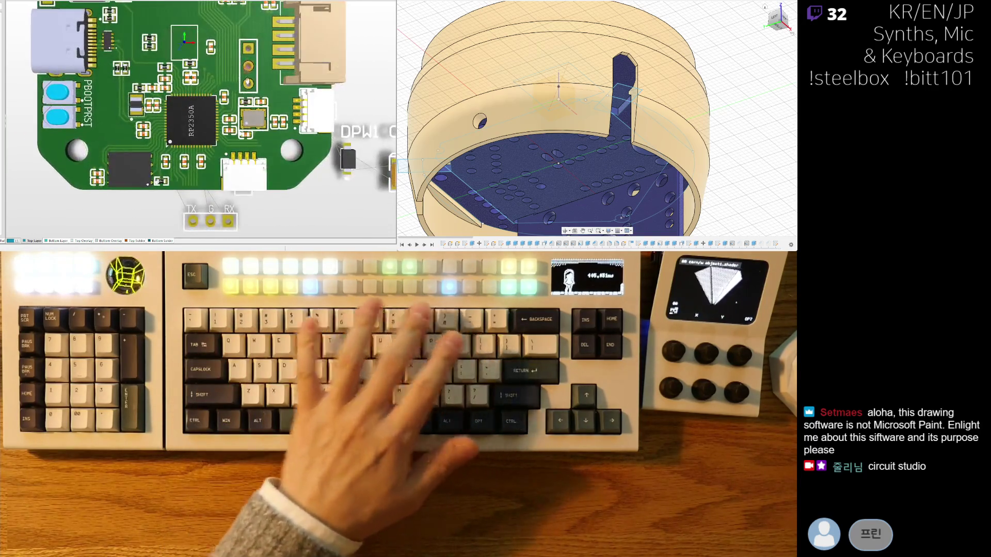
key("2")
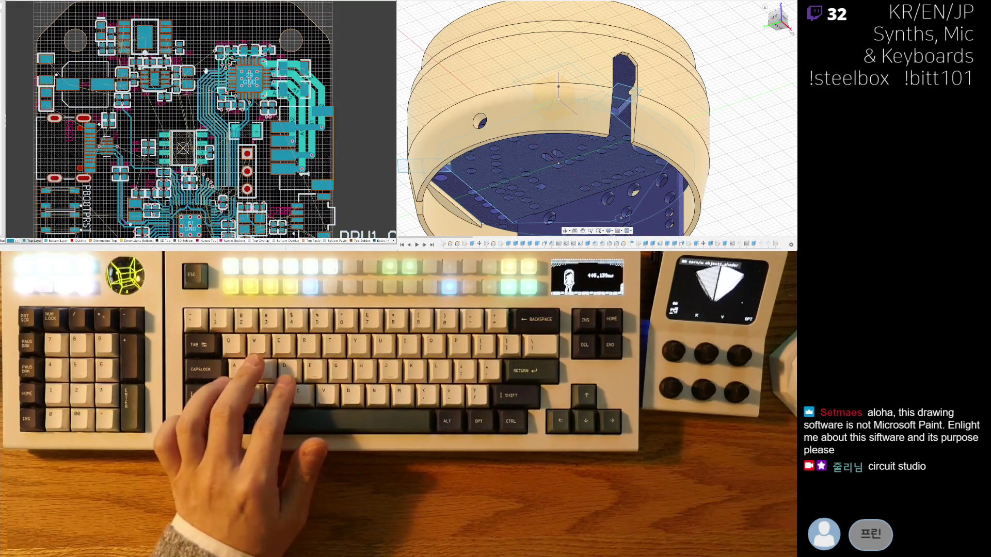
scroll(205, 74, "up", 3, "ctrl")
scroll(198, 71, "up", 3, "ctrl")
scroll(193, 68, "up", 4, "ctrl")
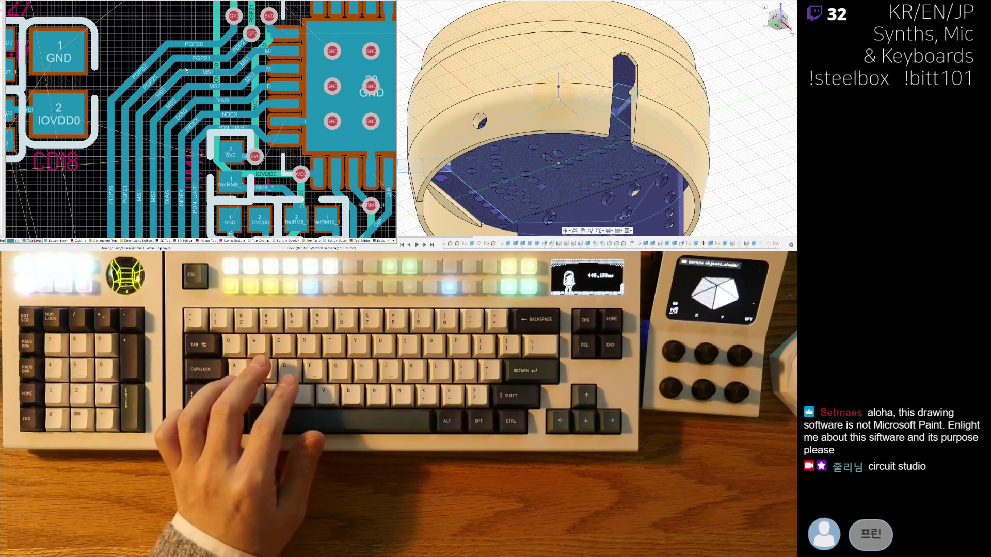
scroll(188, 103, "down", 2)
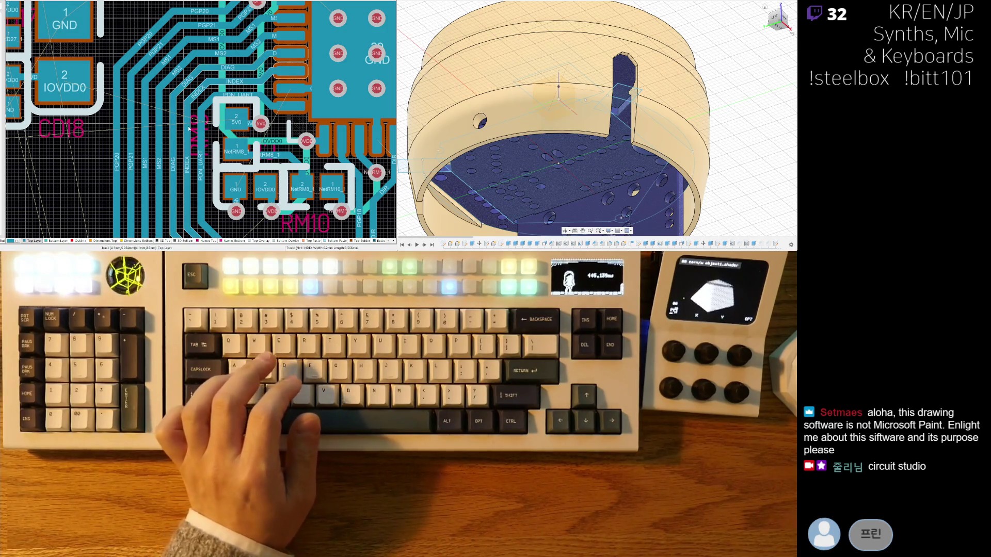
scroll(199, 78, "down", 5)
scroll(190, 105, "up", 5, "ctrl")
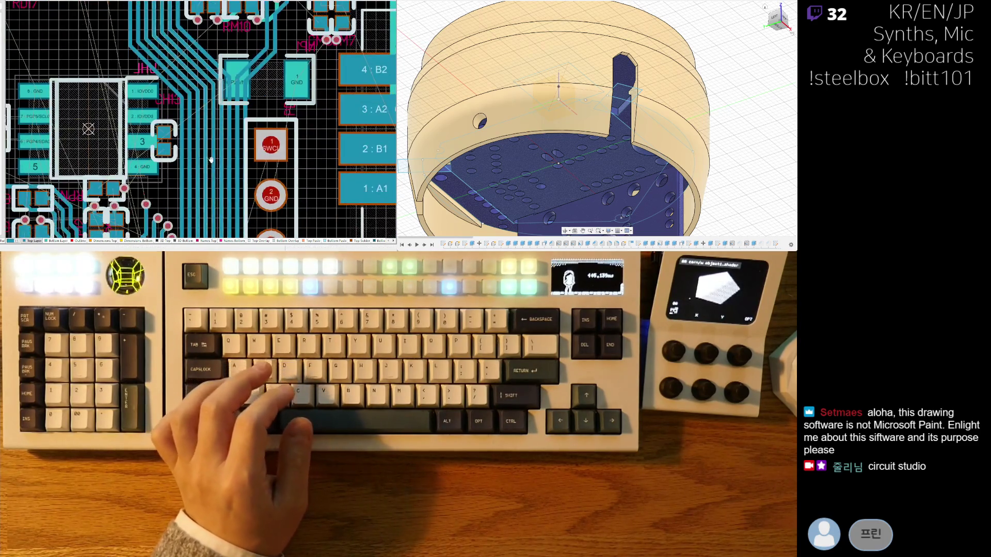
scroll(258, 62, "down", 3)
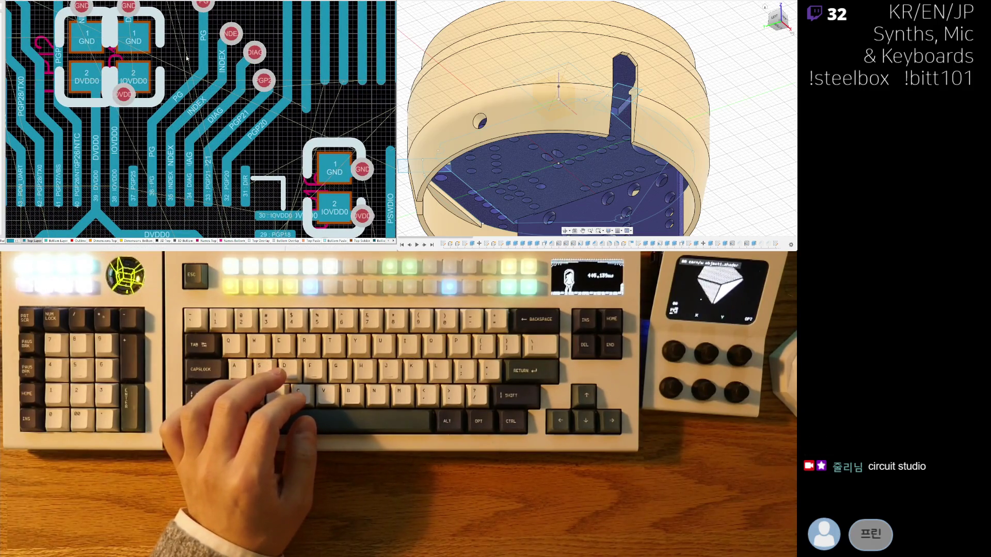
scroll(186, 60, "up", 4)
scroll(191, 93, "left", 5, "shift")
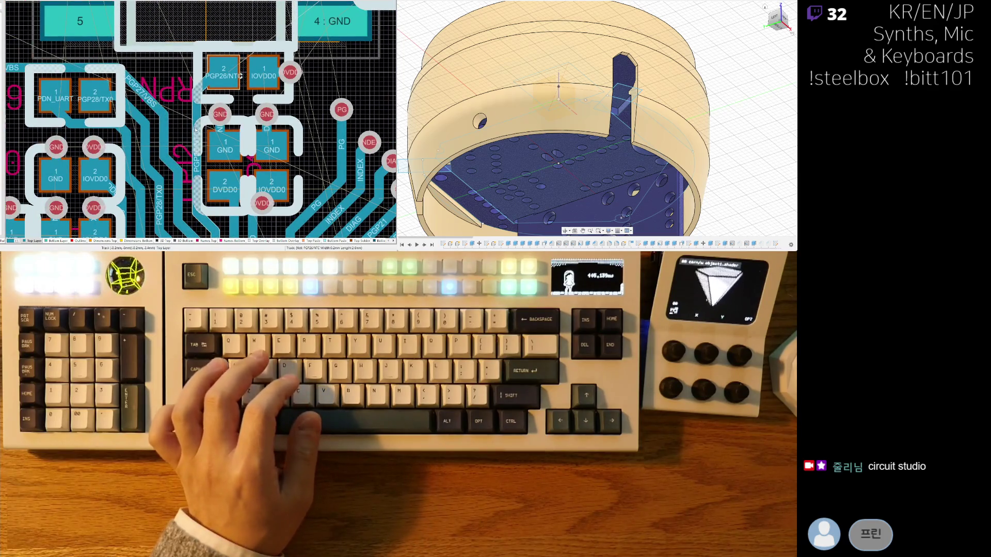
scroll(201, 161, "down", 3)
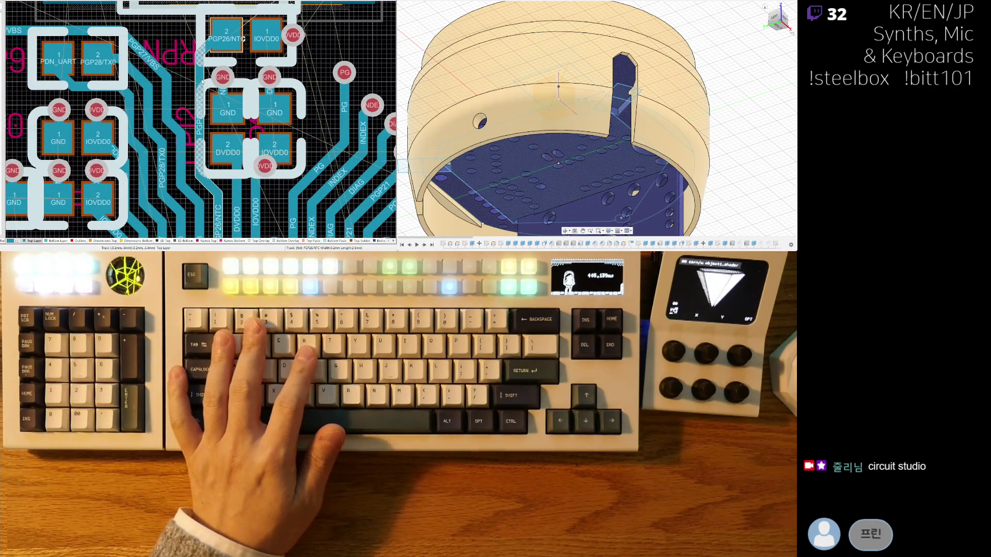
scroll(241, 130, "down", 2)
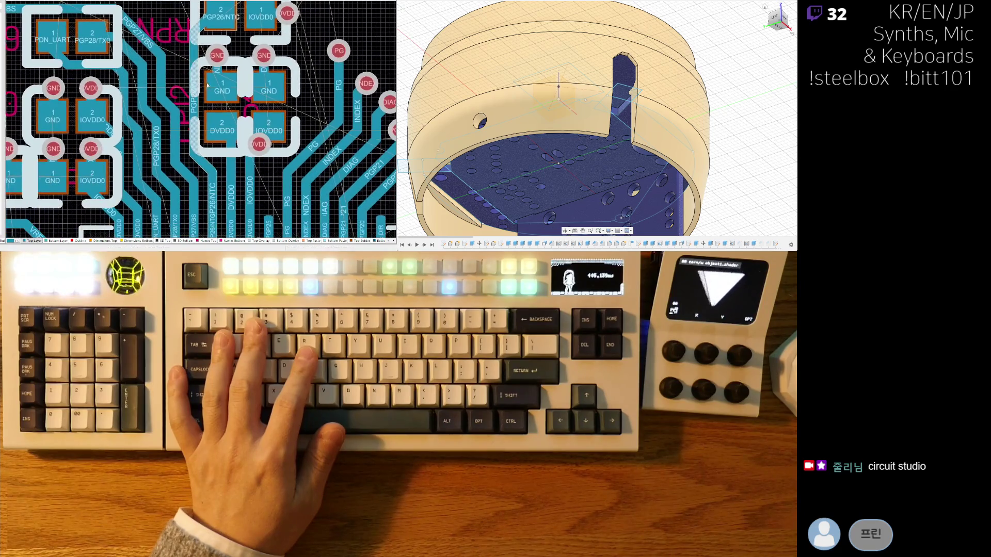
scroll(234, 174, "down", 5)
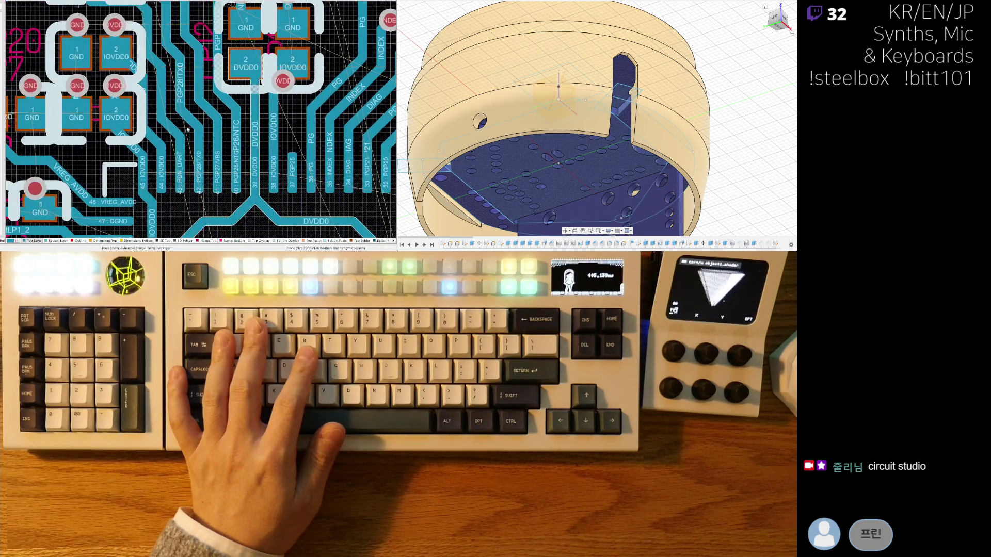
scroll(194, 123, "up", 5)
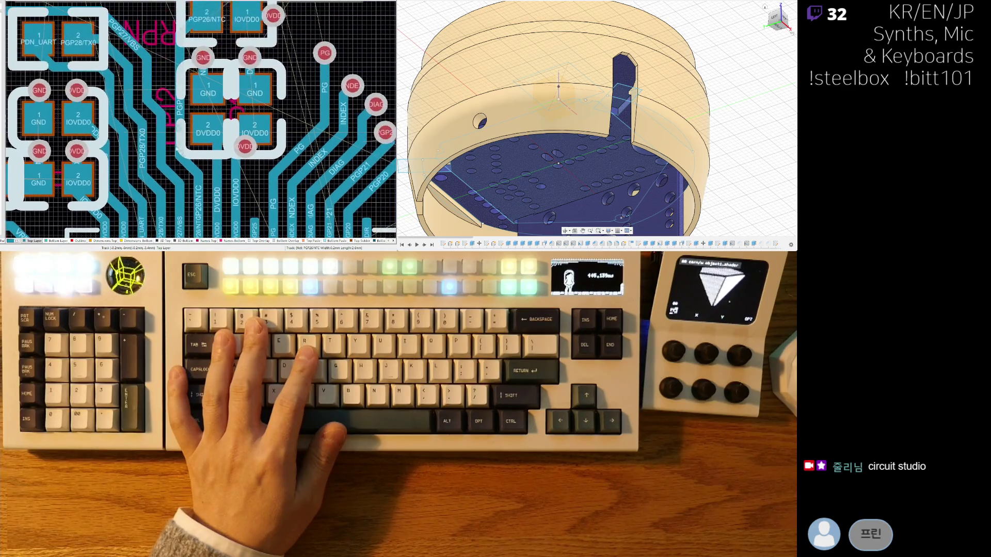
right_click_drag(170, 66, 165, 101)
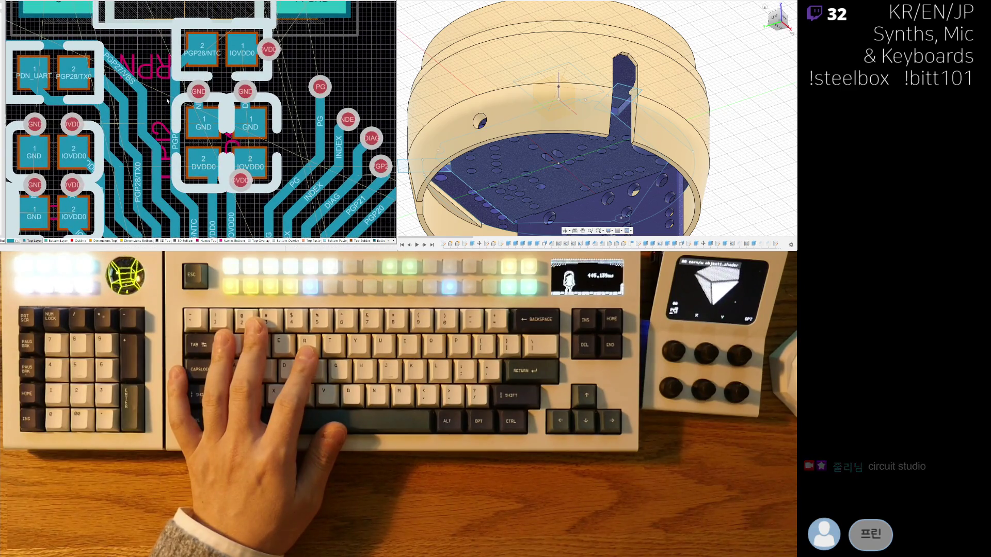
scroll(177, 106, "up", 2)
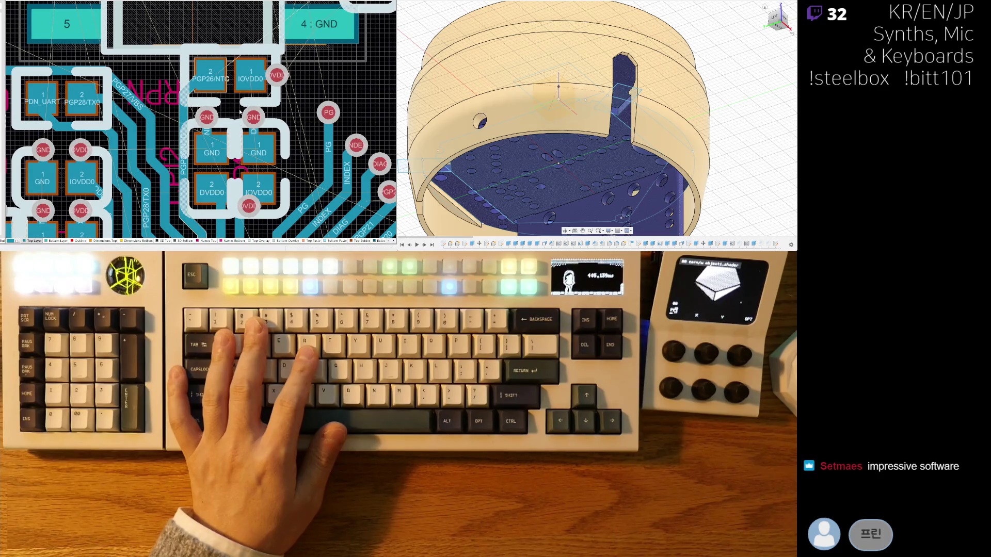
right_click_drag(245, 135, 281, 161)
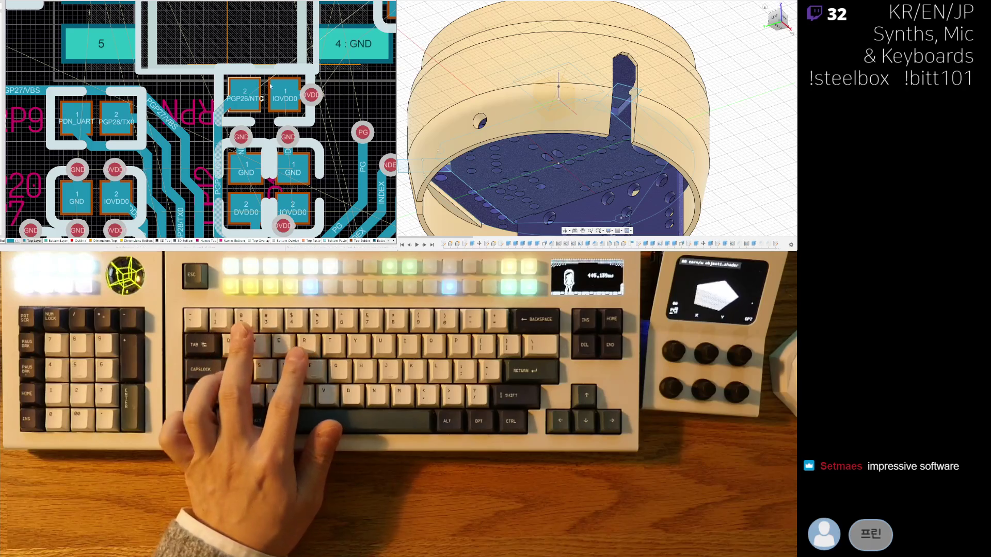
right_click_drag(267, 97, 257, 106)
Move the PGP26/NTC–IOVDD0 capacitor slightly down, check it in 3D, and return to 2D
left_click_drag(251, 107, 255, 106)
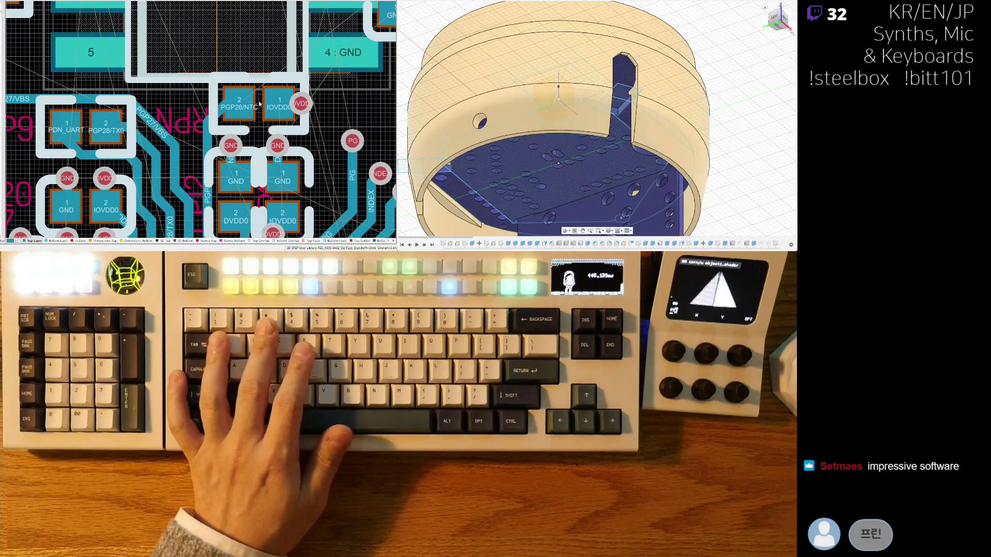
key("3")
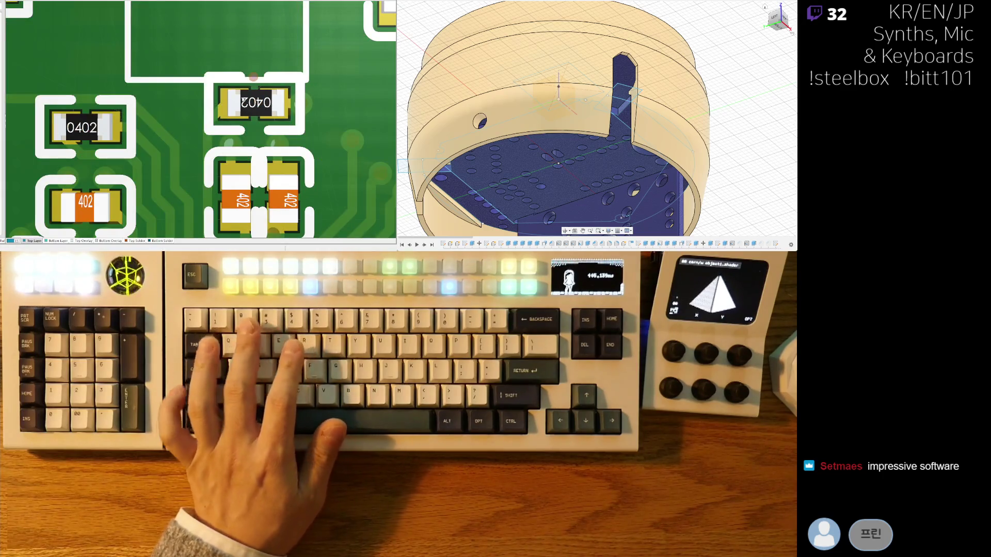
scroll(255, 106, "down", 2, "ctrl")
key("2")
scroll(227, 158, "up", 3, "ctrl")
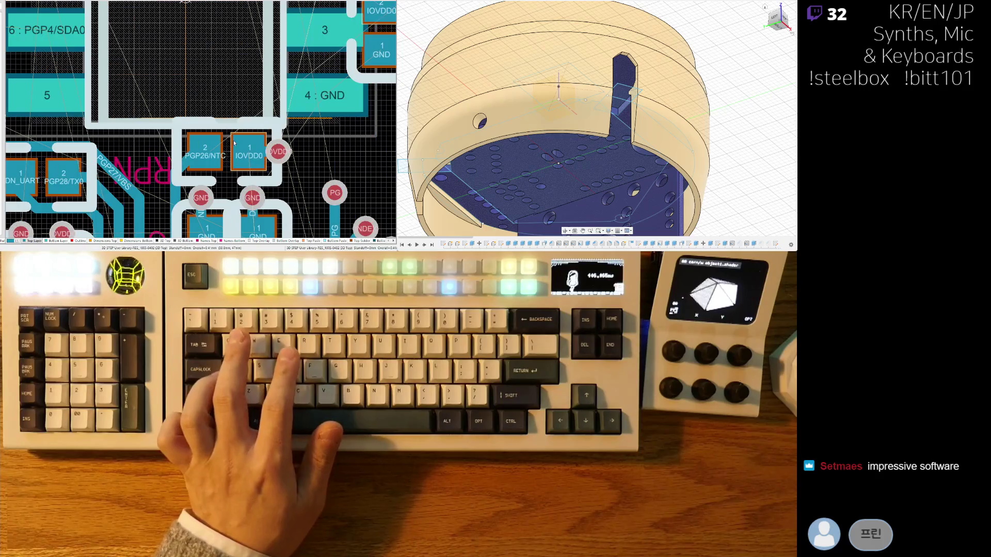
scroll(227, 157, "up", 2, "ctrl")
scroll(237, 95, "down", 2, "ctrl")
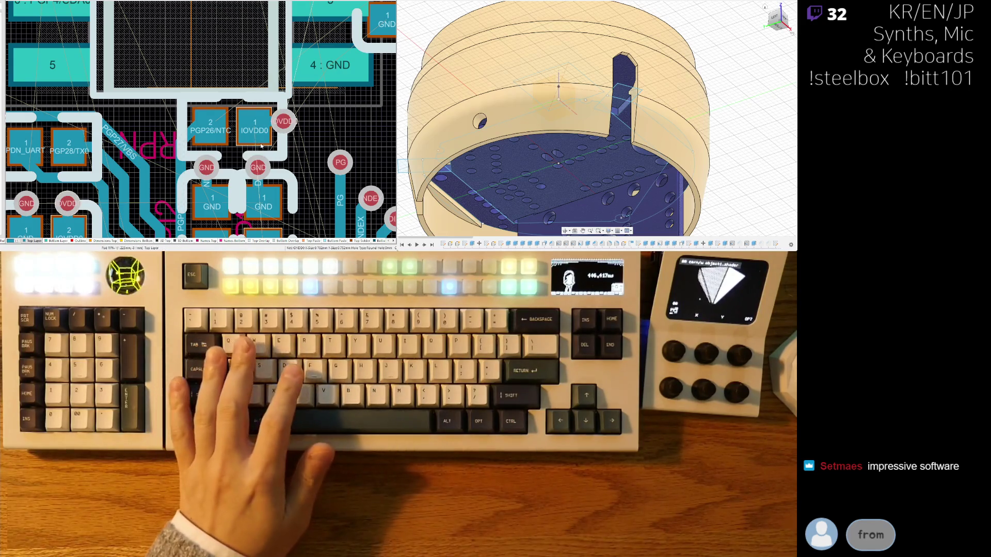
right_click_drag(213, 133, 246, 82)
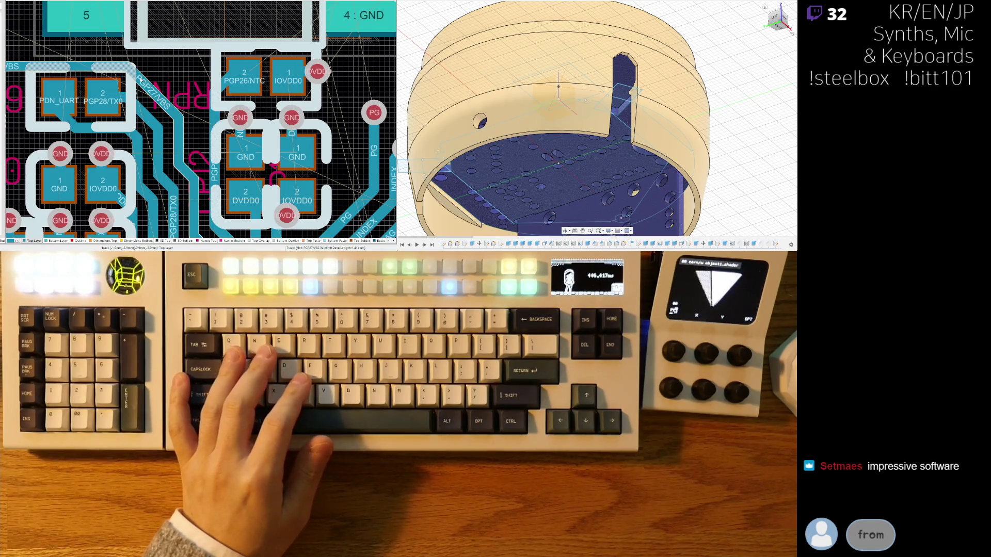
Drag the PGP27/VBS track onto a new path, undoing a diagonal PGP28/TX0 change
left_click(142, 80)
key("Escape")
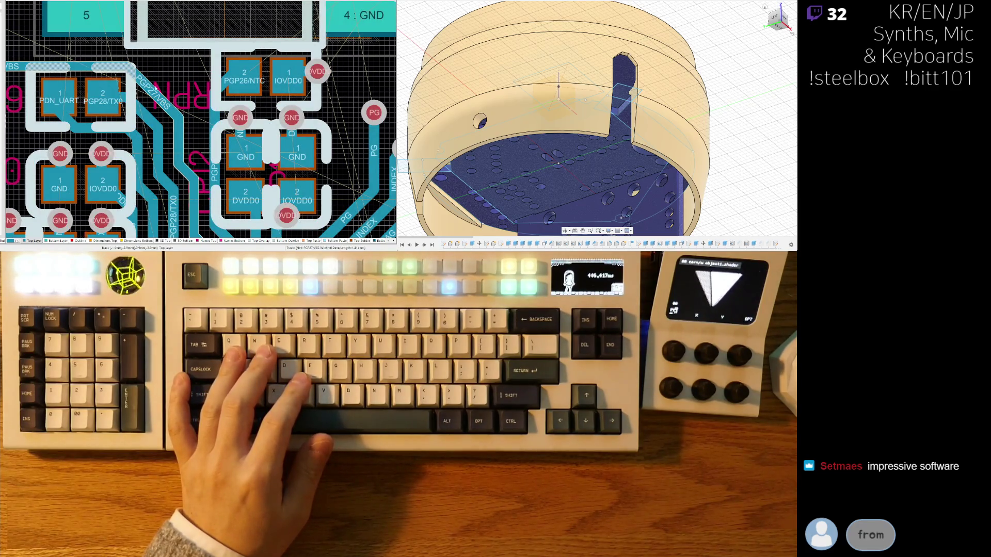
right_click_drag(176, 148, 160, 76)
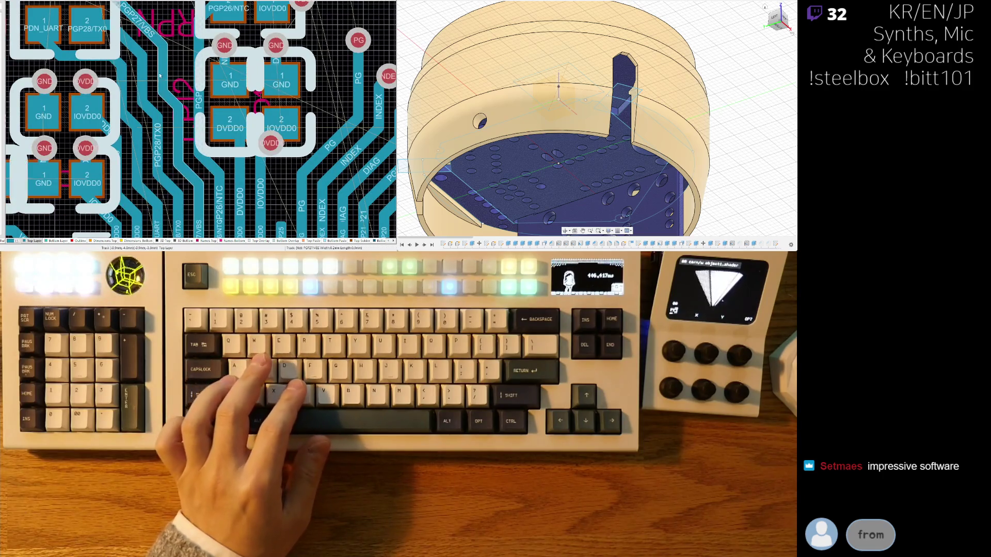
scroll(160, 76, "up", 2)
left_click_drag(139, 58, 191, 115)
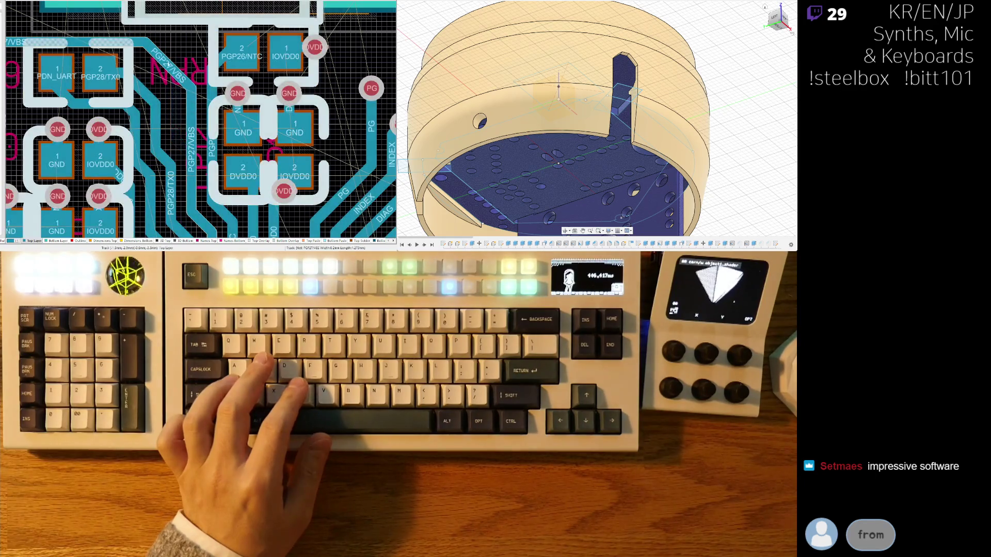
left_click_drag(132, 89, 154, 104)
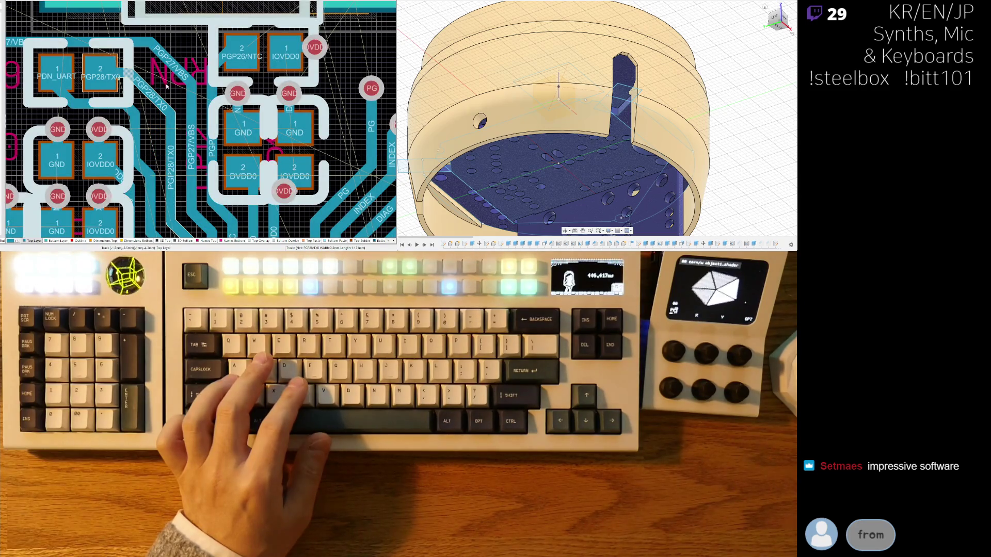
key("ctrl+z")
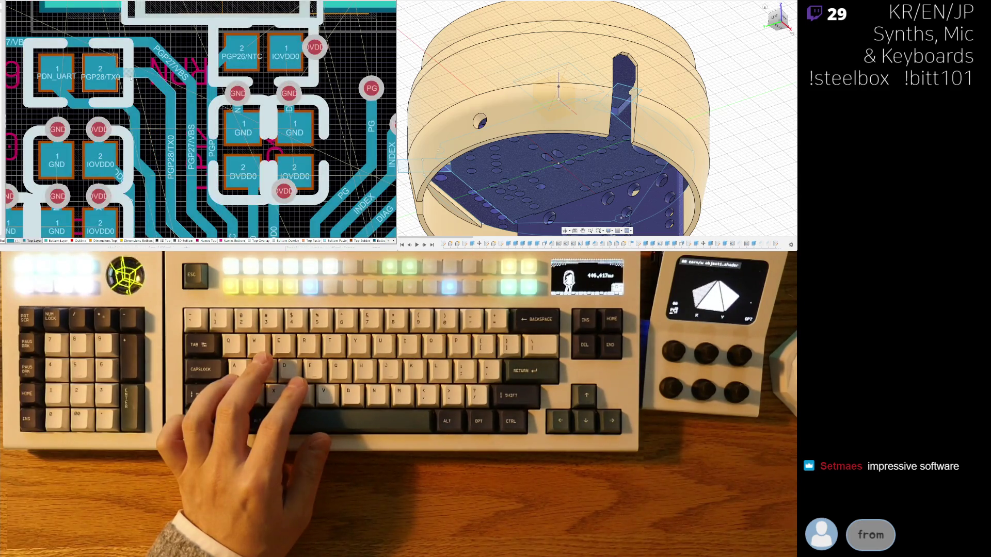
Route a new PGP28/TX0 track segment, discarding trial routes from PDN_UART and PGP27/VBS
left_click(127, 74)
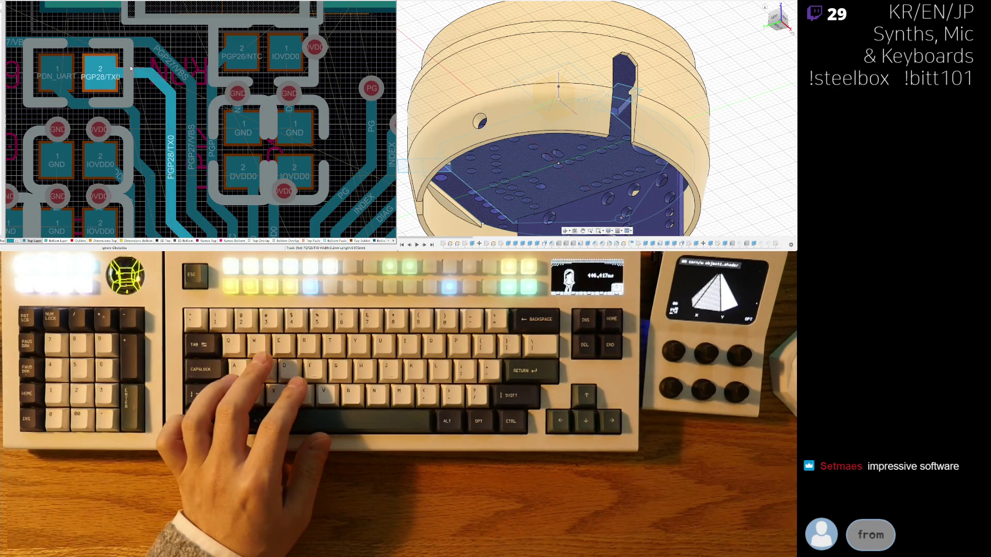
right_click(130, 67)
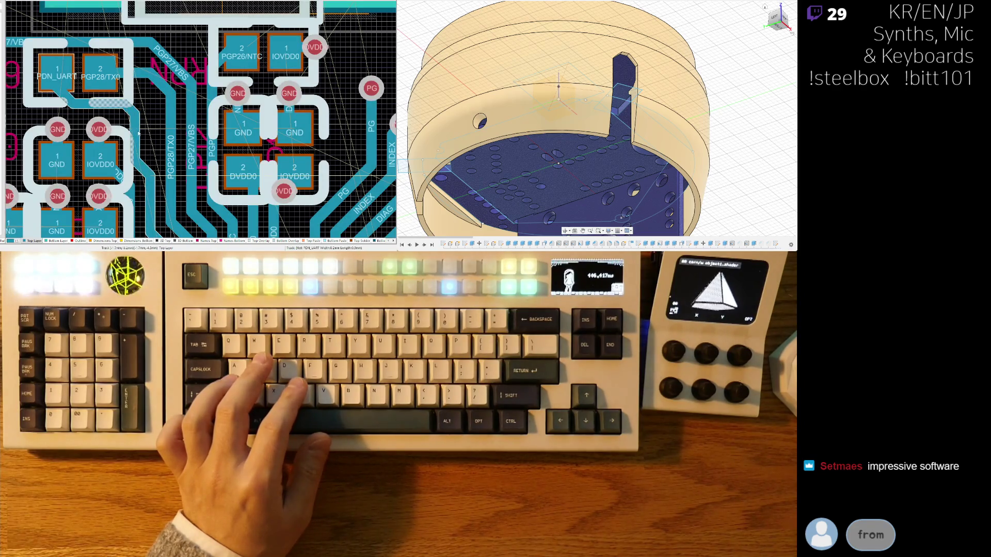
left_click(141, 111)
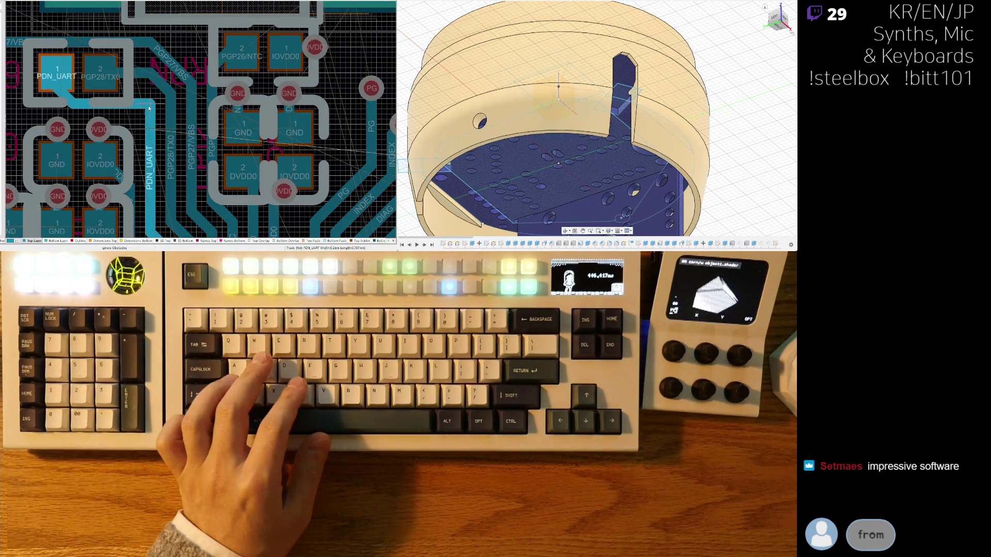
right_click(147, 109)
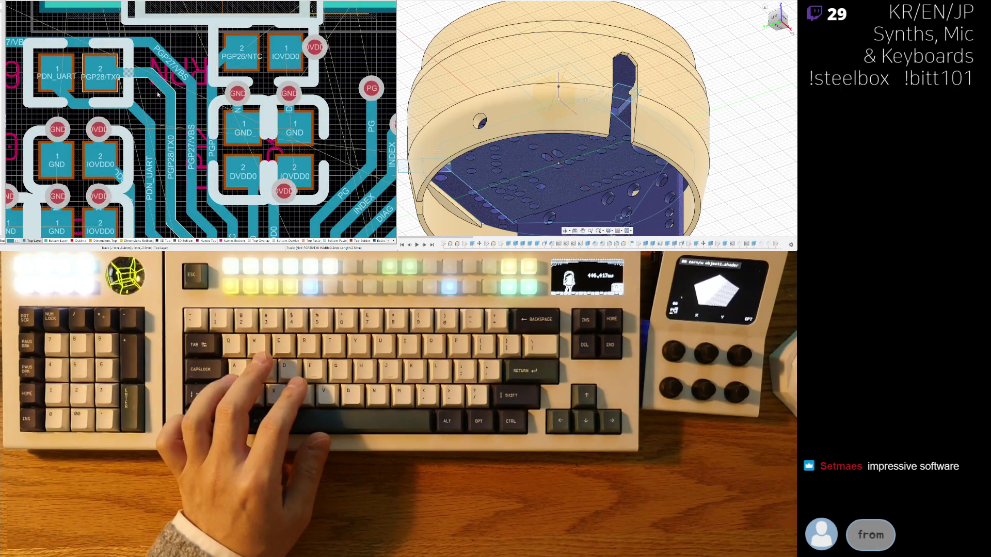
left_click(154, 87)
right_click(159, 102)
left_click(161, 103)
left_click(161, 103)
left_click(159, 72)
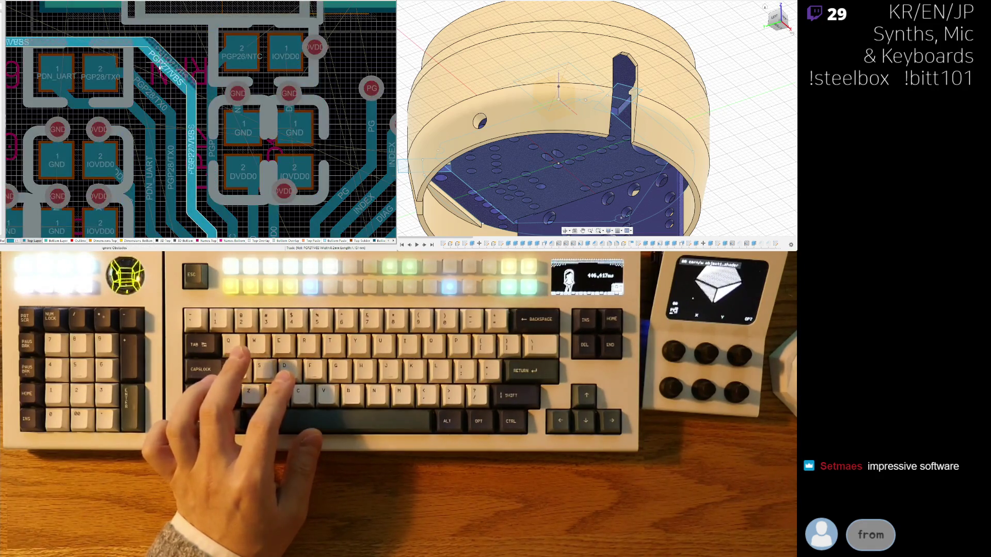
right_click(160, 73)
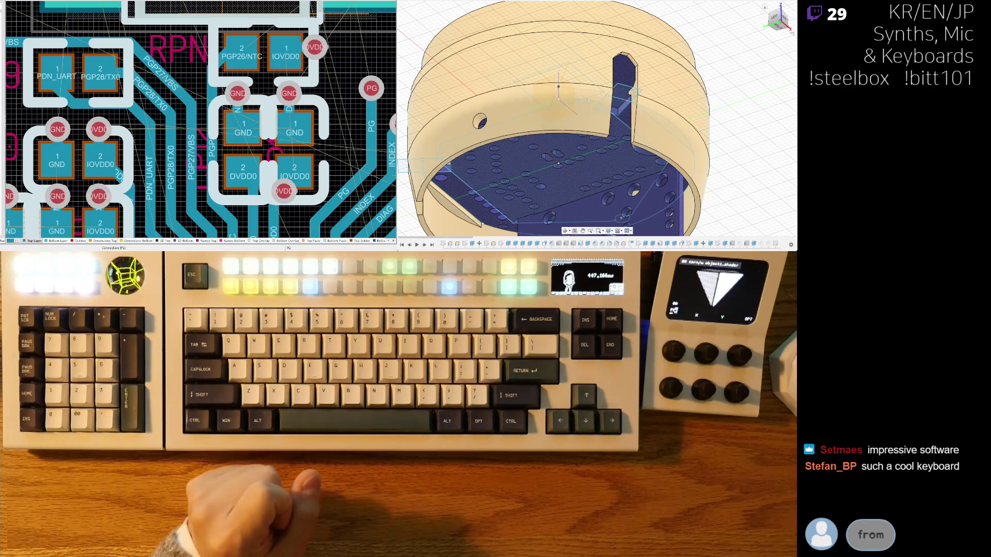
Move the RPN component sideways into place beside the IOVDD0 capacitors
scroll(225, 127, "down", 3, "ctrl")
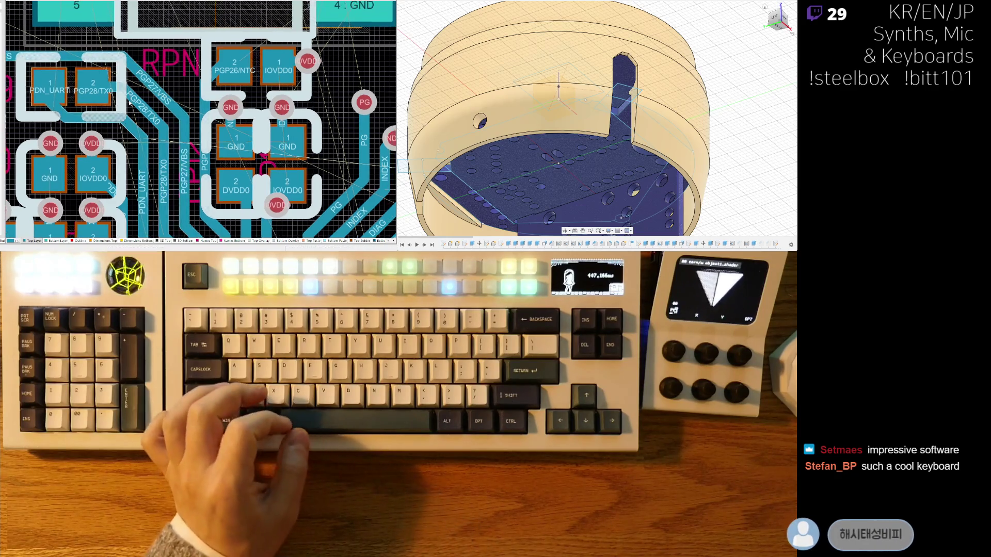
scroll(225, 127, "up", 2, "ctrl")
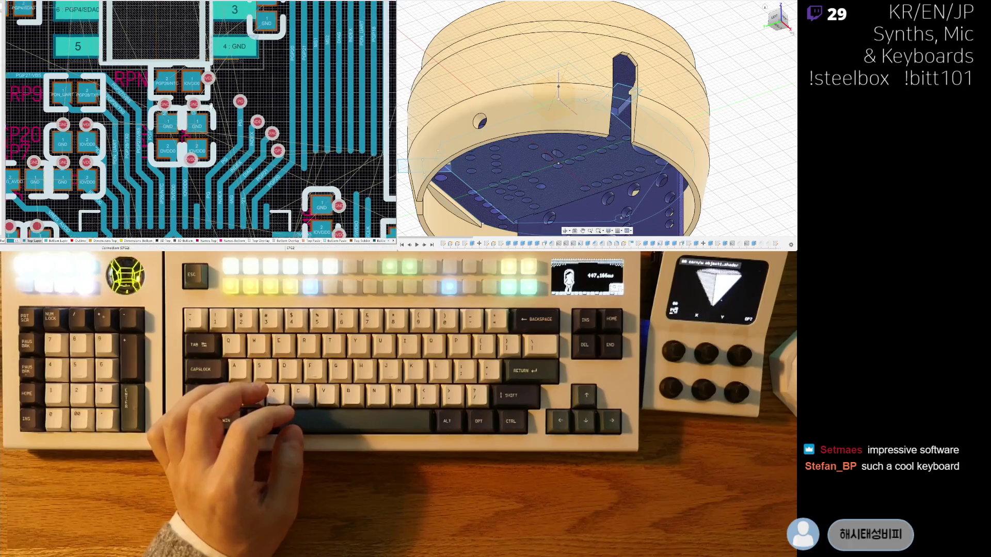
scroll(170, 89, "up", 2, "ctrl")
left_click_drag(173, 89, 247, 89)
Pan down to the PRUN/PSWDIO pin area and undo the vias ending the PG–PGP20 tracks
scroll(233, 88, "down", 3, "ctrl")
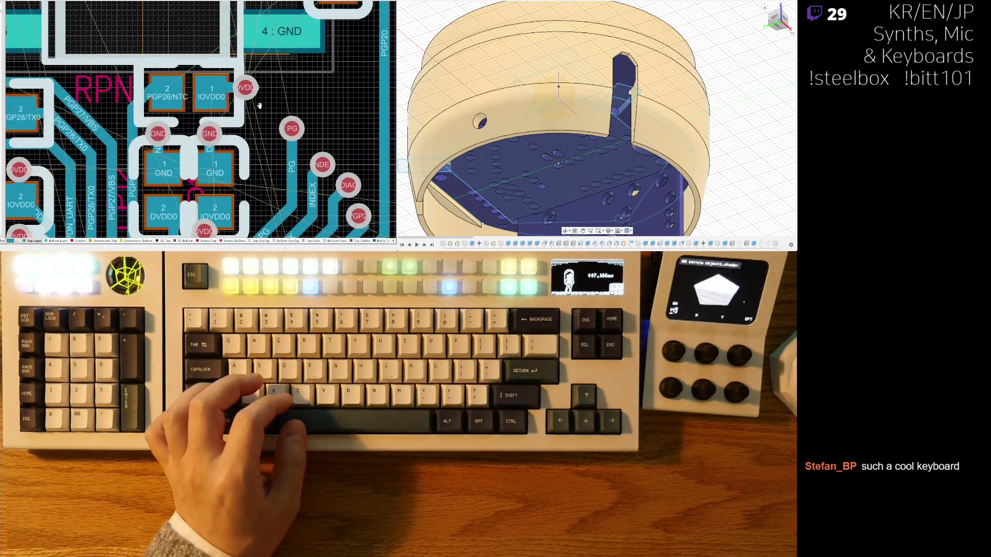
scroll(209, 164, "down", 2)
scroll(202, 128, "down", 2)
scroll(216, 146, "up", 1, "ctrl")
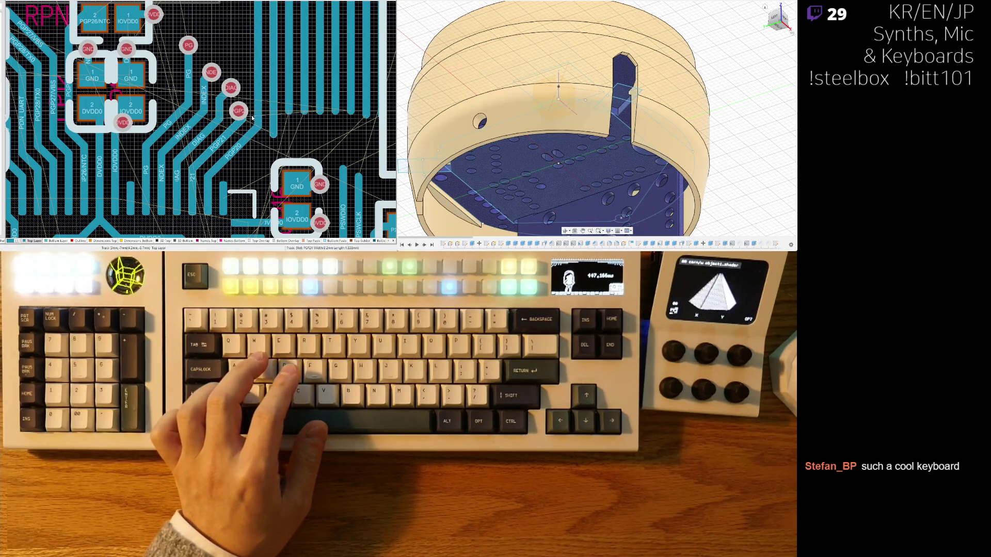
scroll(233, 144, "down", 4)
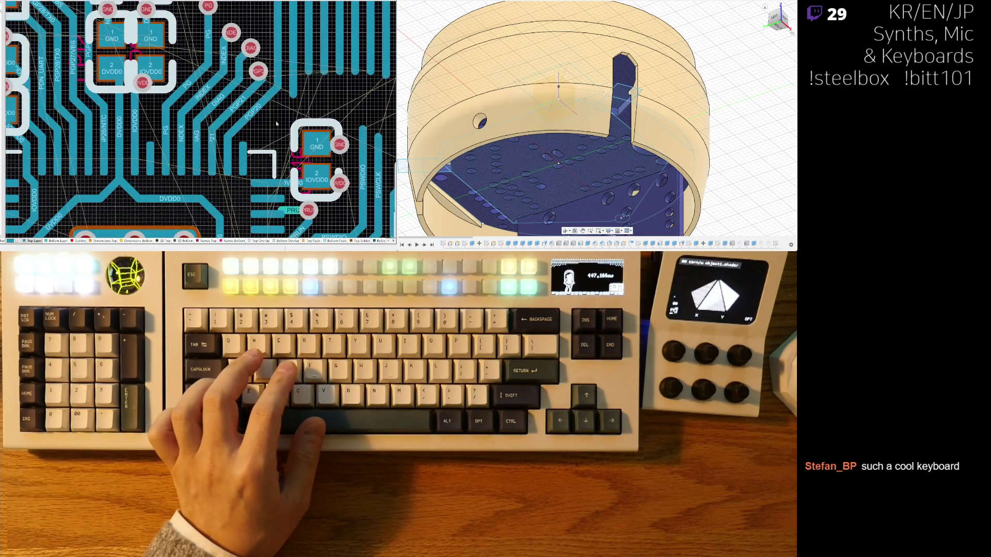
scroll(262, 129, "up", 1, "ctrl")
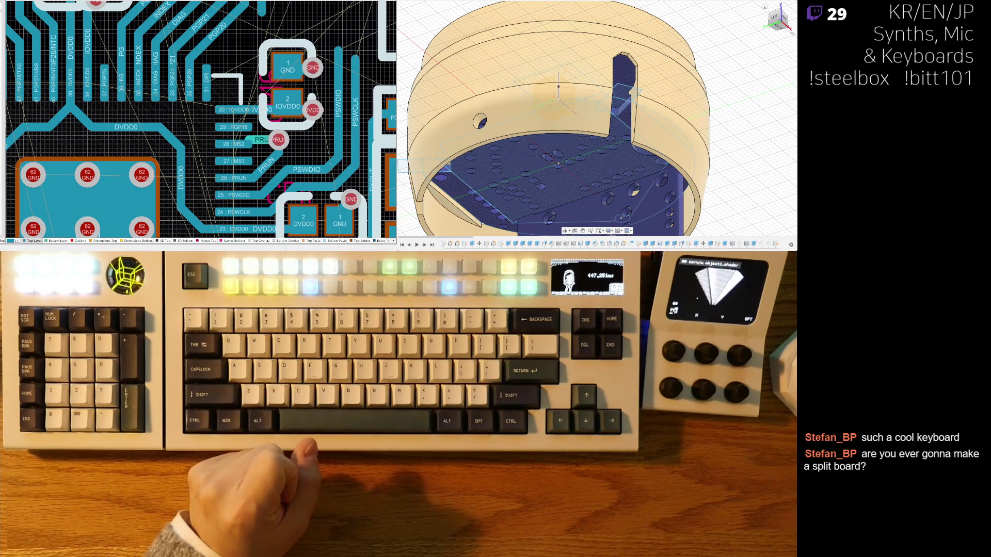
mouse_move(205, 90)
right_mouse_down()
mouse_move(218, 120)
mouse_move(207, 142)
right_mouse_up()
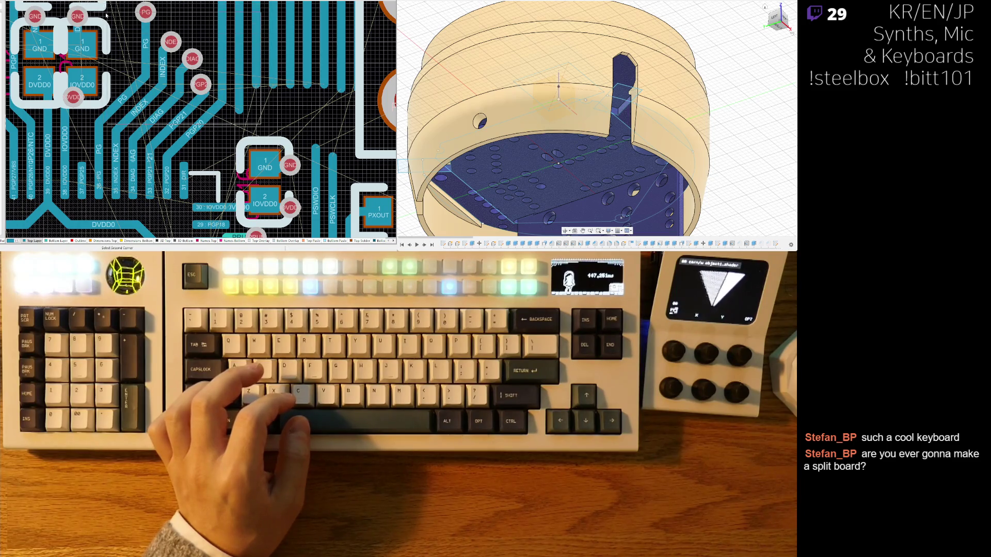
scroll(111, 18, "up", 3)
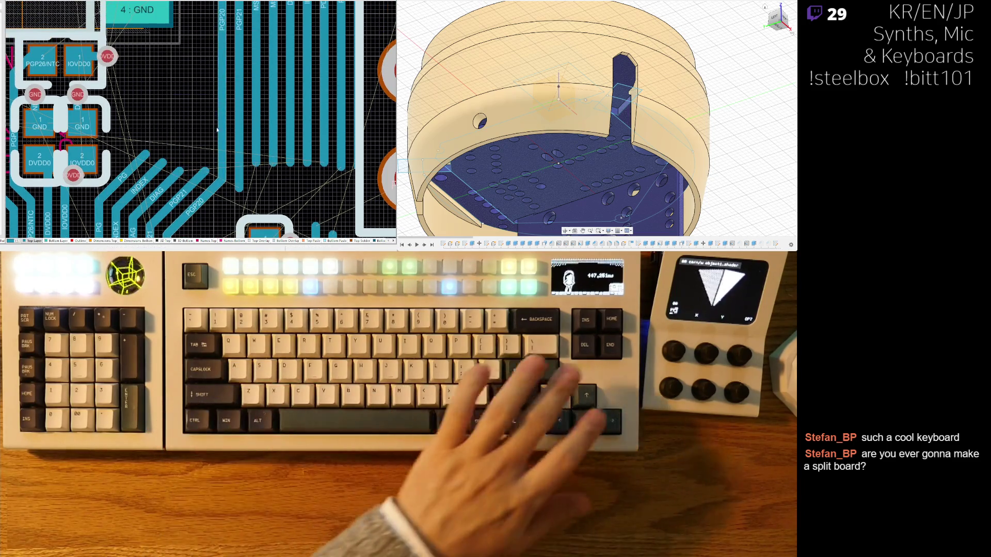
key("ctrl+z")
key("ctrl+z")
key("ctrl+z")
key("ctrl+z")
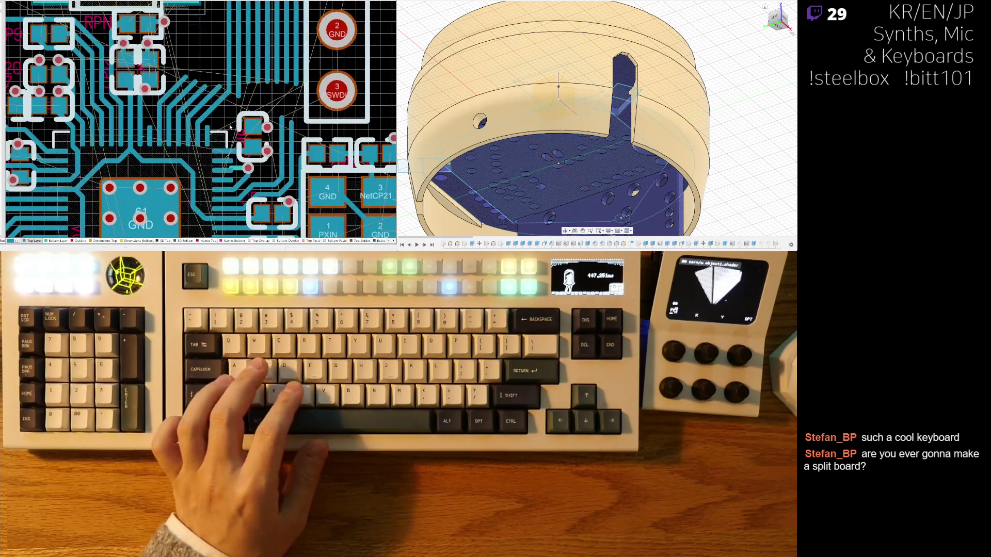
scroll(224, 172, "up", 3, "ctrl")
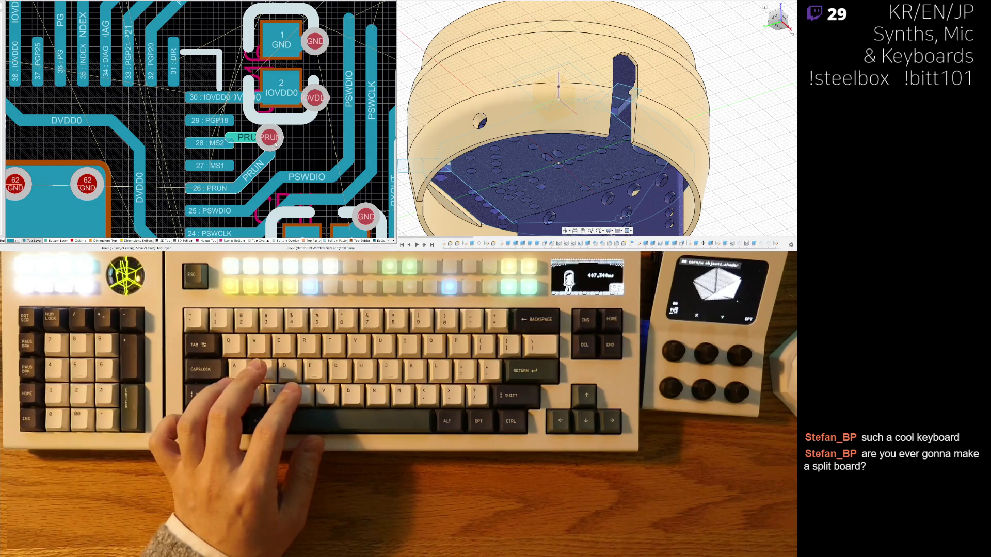
Move the PRUN via further down and reroute the PSWCLK track around the debug pads
mouse_move(278, 138)
left_mouse_down()
mouse_move(268, 156)
mouse_move(299, 150)
left_mouse_up()
left_click(262, 162)
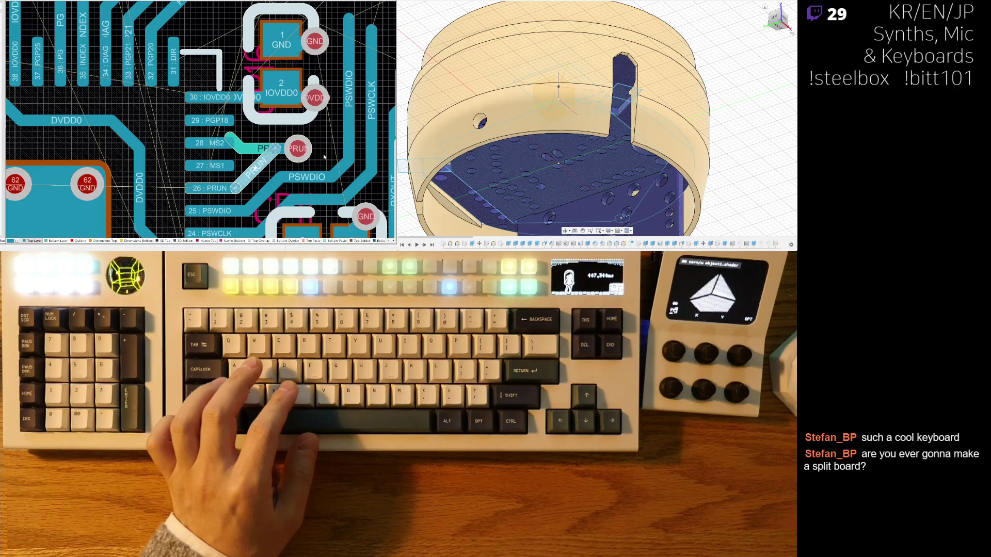
scroll(323, 153, "down", 3)
mouse_move(293, 142)
left_mouse_down()
mouse_move(281, 146)
mouse_move(275, 123)
left_mouse_up()
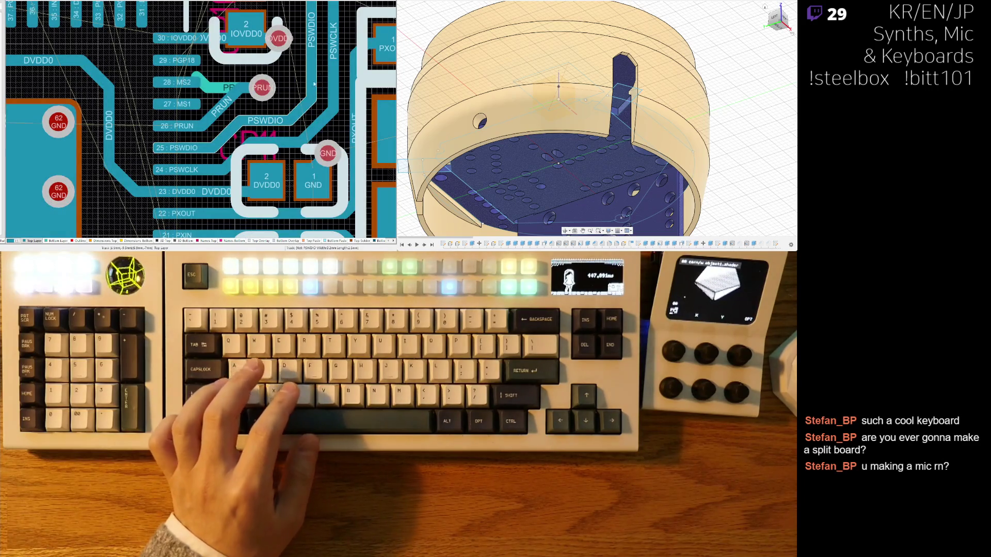
Try a NetCP21_2 track between the crystal pads with a different conflict mode, then cancel it
scroll(255, 169, "down", 5)
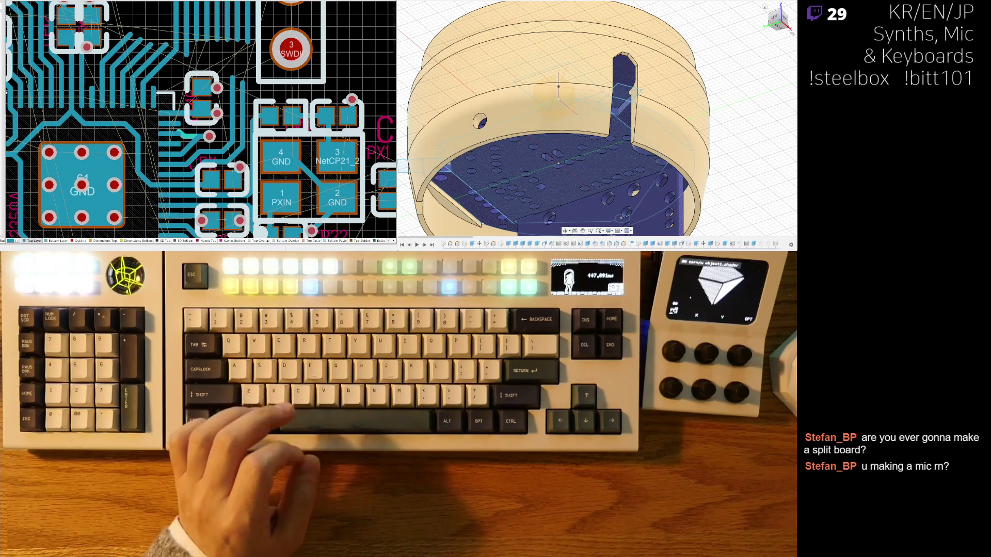
scroll(252, 133, "up", 3, "ctrl")
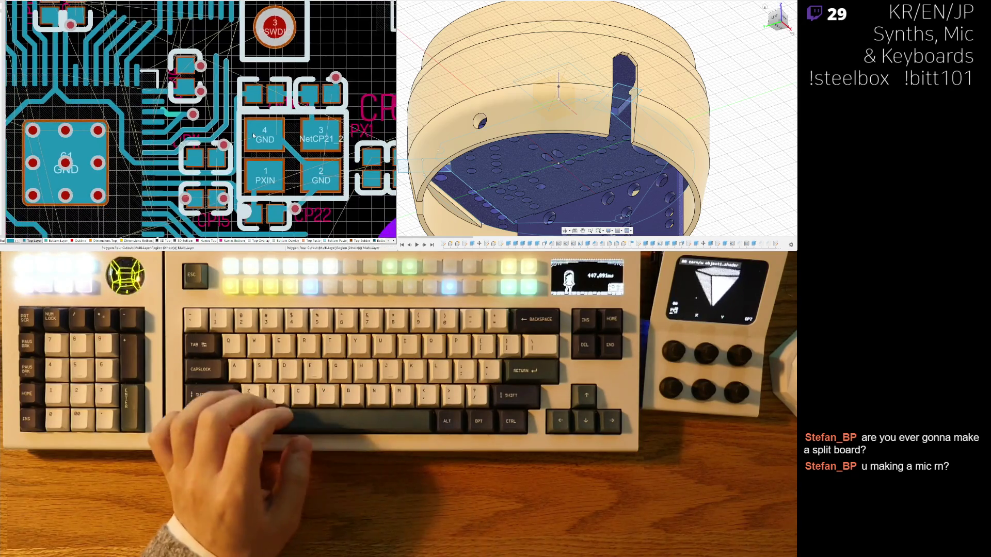
left_click(319, 73)
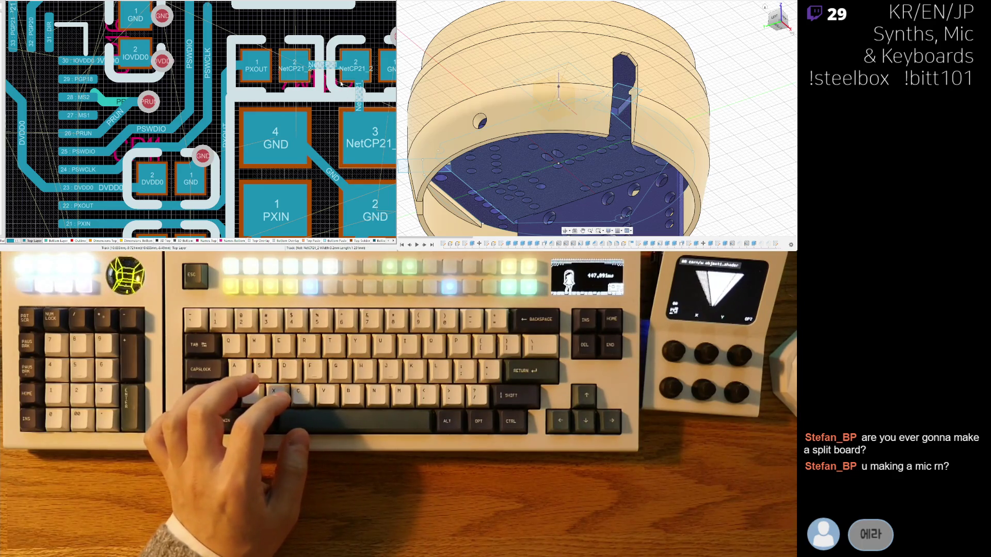
key("shift+r")
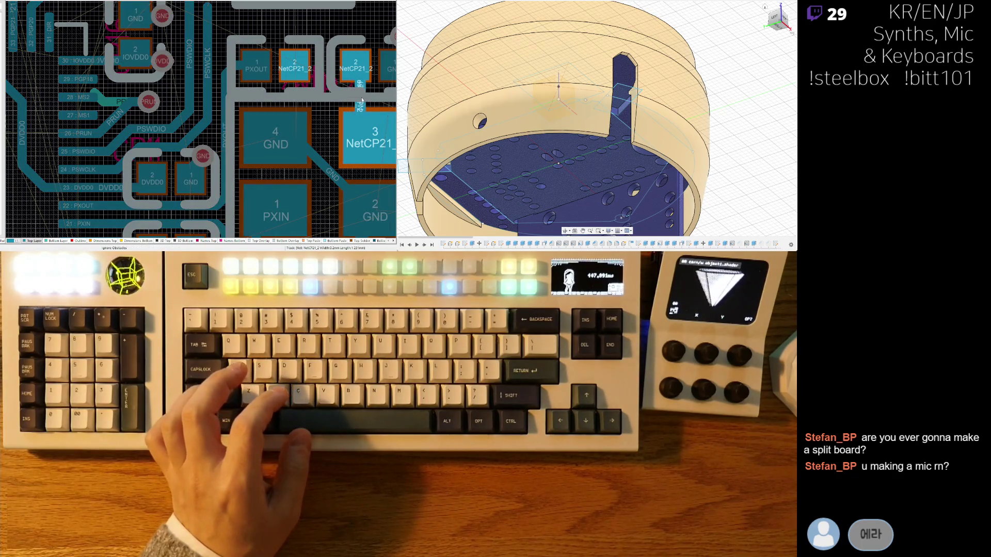
key("shift+r")
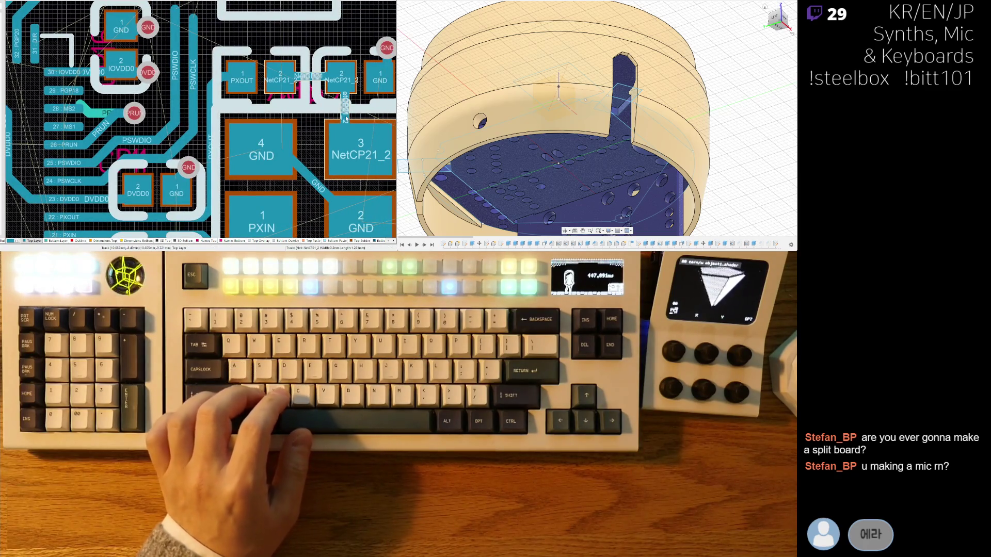
key("BackSpace")
Bring the RP2350 pins back into view and start a track from the MS2 pin
mouse_move(248, 172)
right_mouse_down()
mouse_move(216, 155)
mouse_move(275, 60)
right_mouse_up()
mouse_move(122, 107)
right_mouse_down()
mouse_move(185, 155)
mouse_move(186, 195)
right_mouse_up()
key("ctrl+w")
left_click(168, 151)
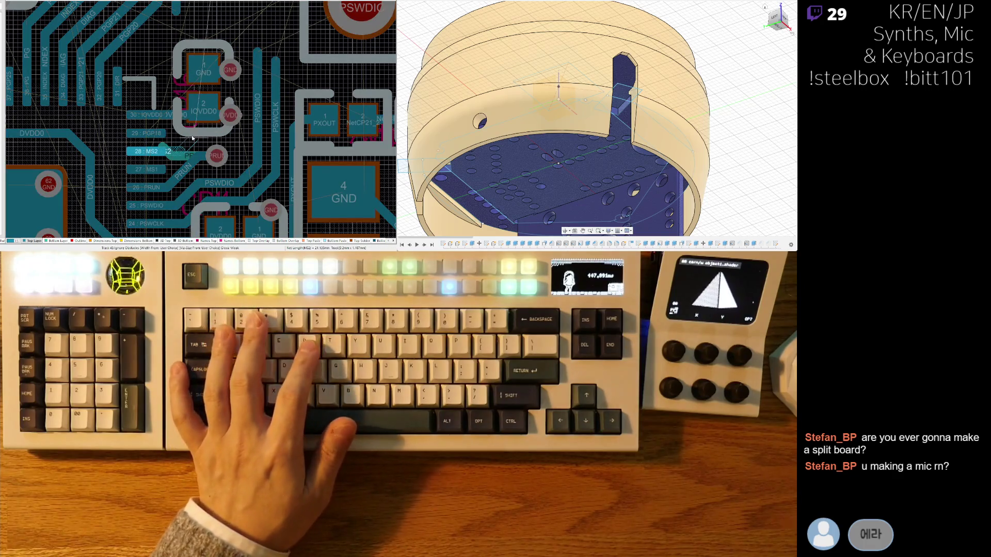
Finish the MS2 track, nudge the IOVDD0 capacitor up, and route its via to the pad
right_click(192, 138)
right_click_drag(203, 131, 234, 192)
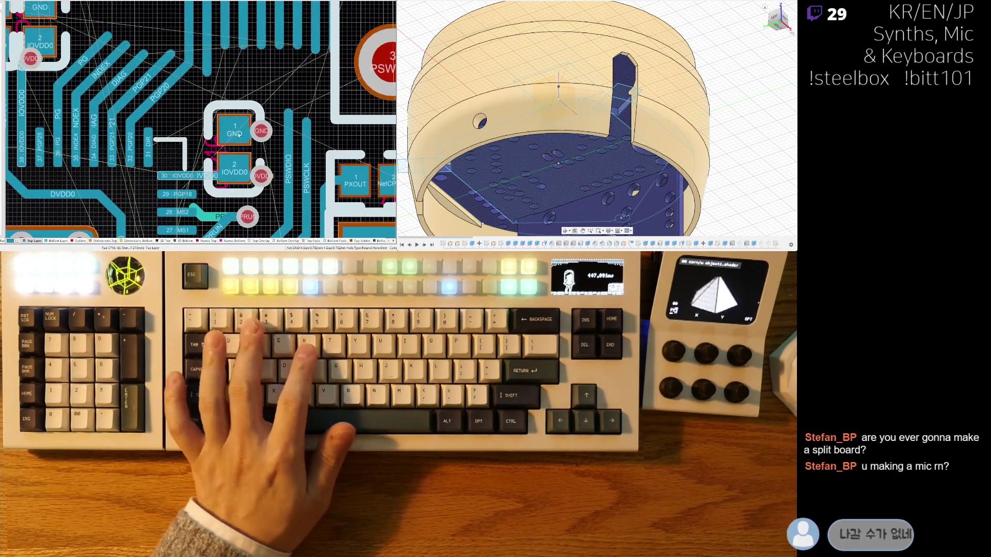
left_click_drag(235, 150, 226, 133)
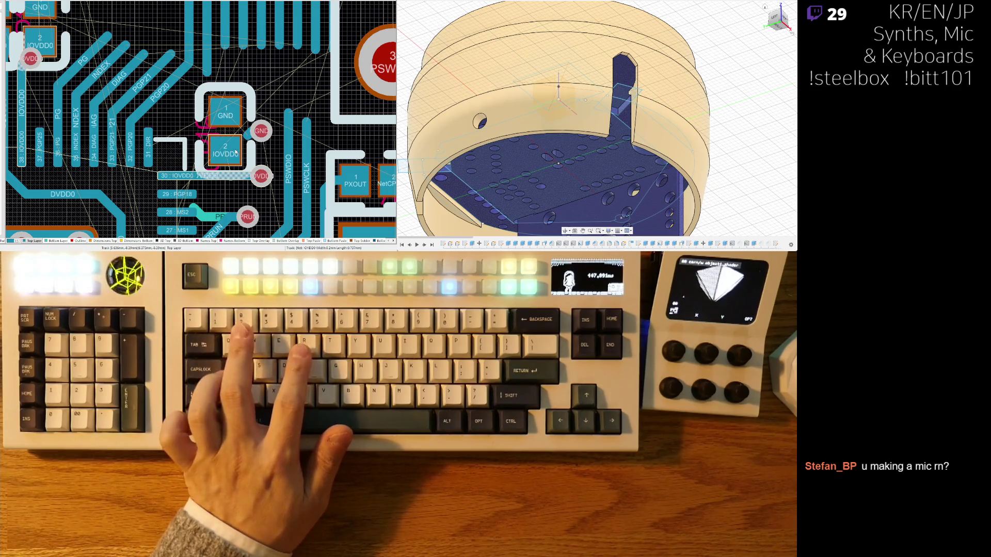
key("ctrl+w")
left_click(260, 170)
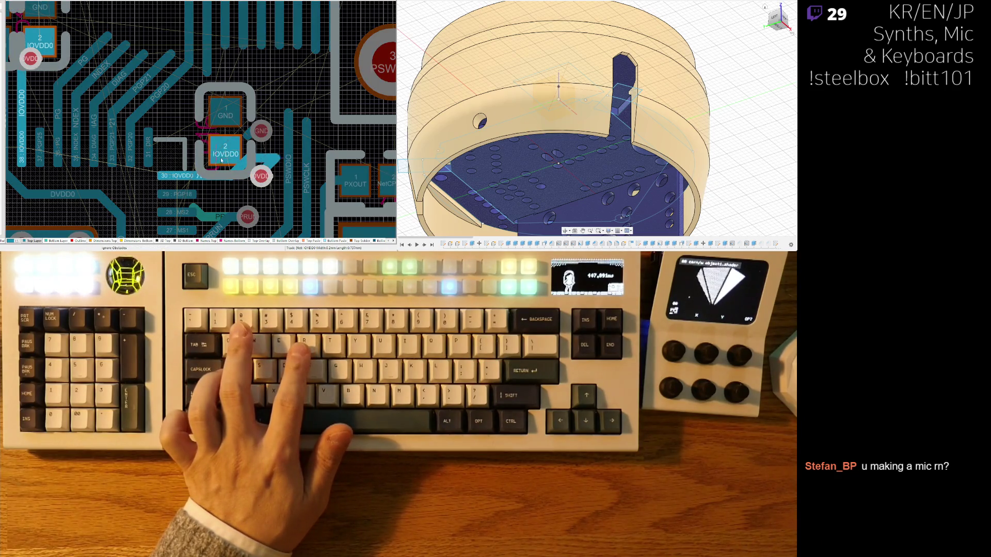
left_click(215, 163)
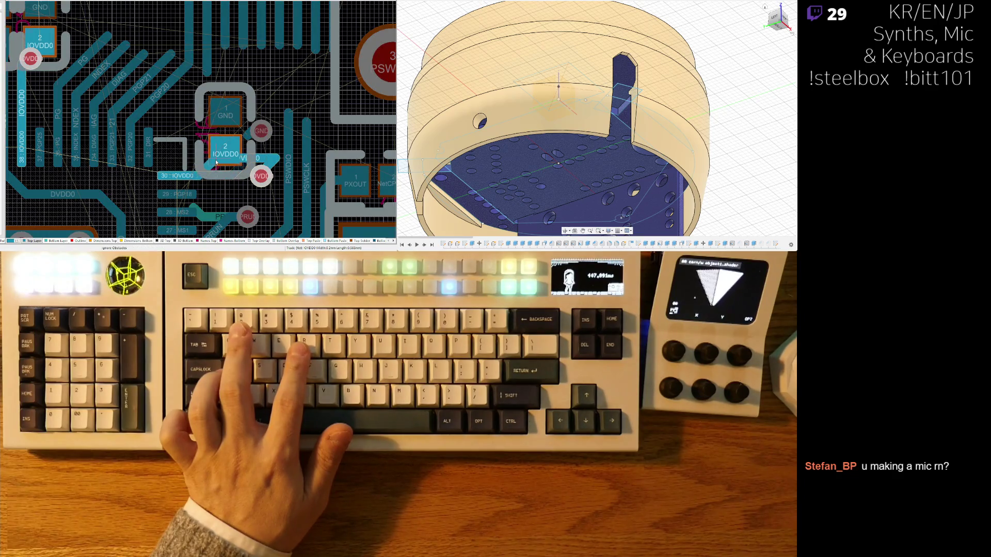
Box-select the IOVDD0 via and move it beside the capacitor pad
scroll(243, 155, "up", 2, "ctrl")
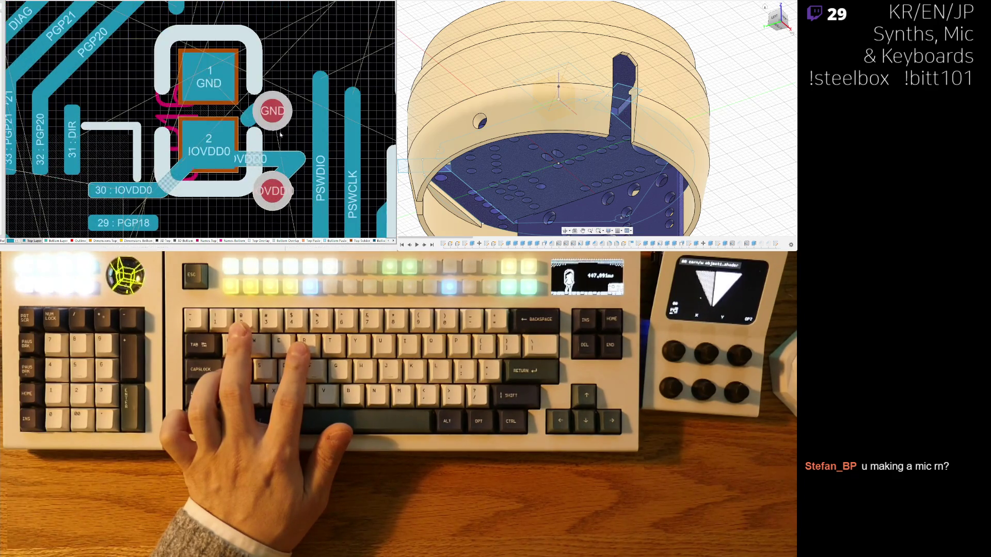
key("s")
key("i")
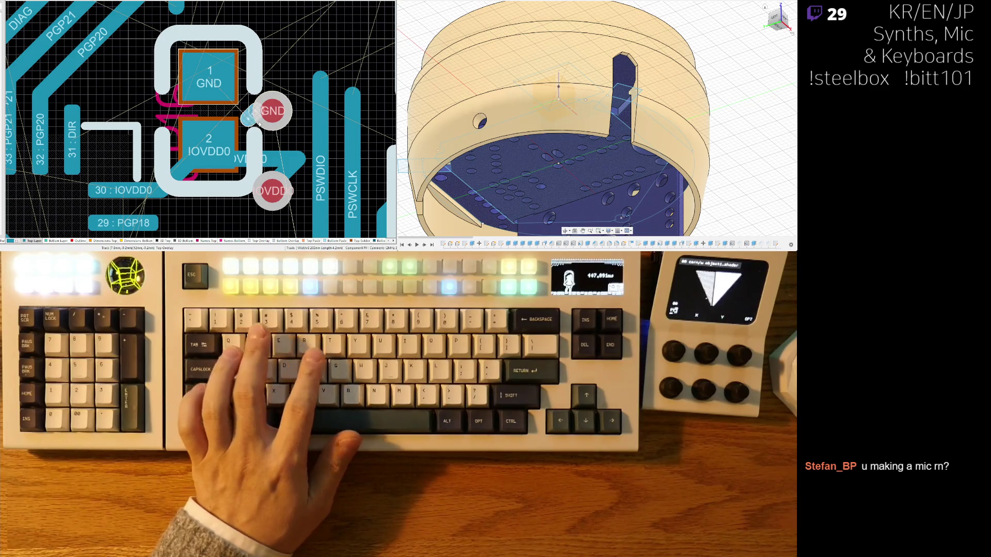
left_click(308, 78)
left_click(235, 145)
mouse_move(273, 191)
left_mouse_down()
mouse_move(274, 160)
mouse_move(249, 159)
left_mouse_up()
Select the IOVDD0 track toward pin 30 and attempt a reroute, cancelling it
key("s")
key("i")
left_click(289, 205)
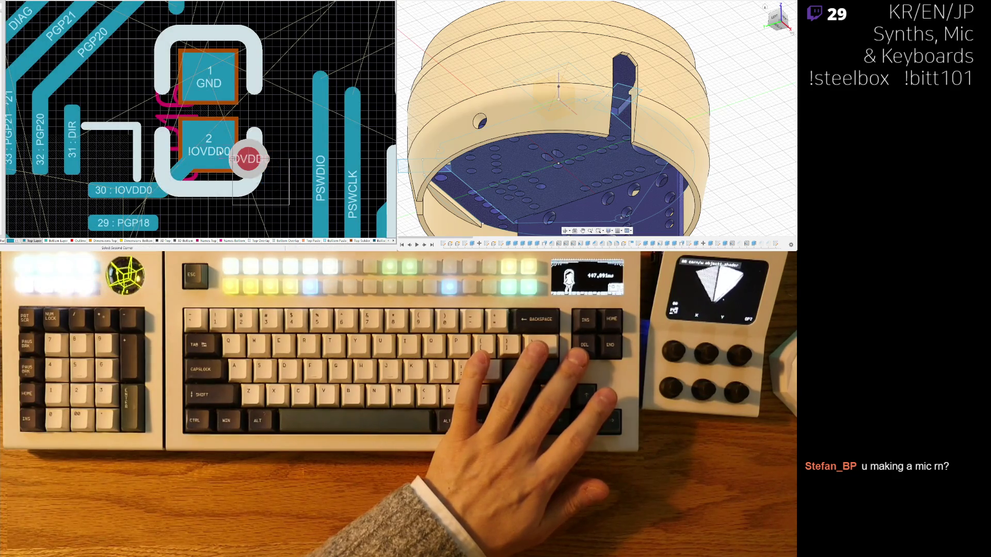
left_click(238, 130)
left_click(171, 177)
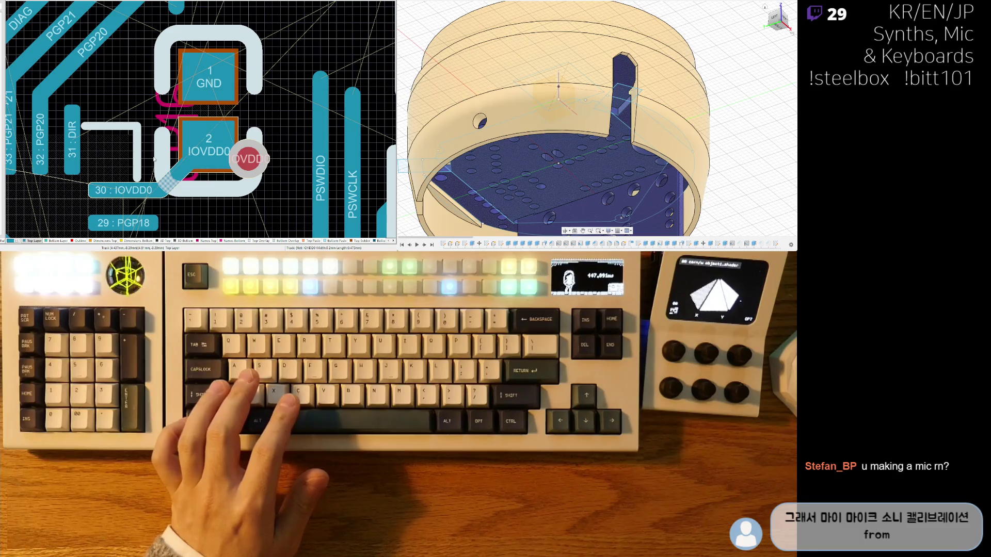
key("ctrl+w")
left_click(165, 185)
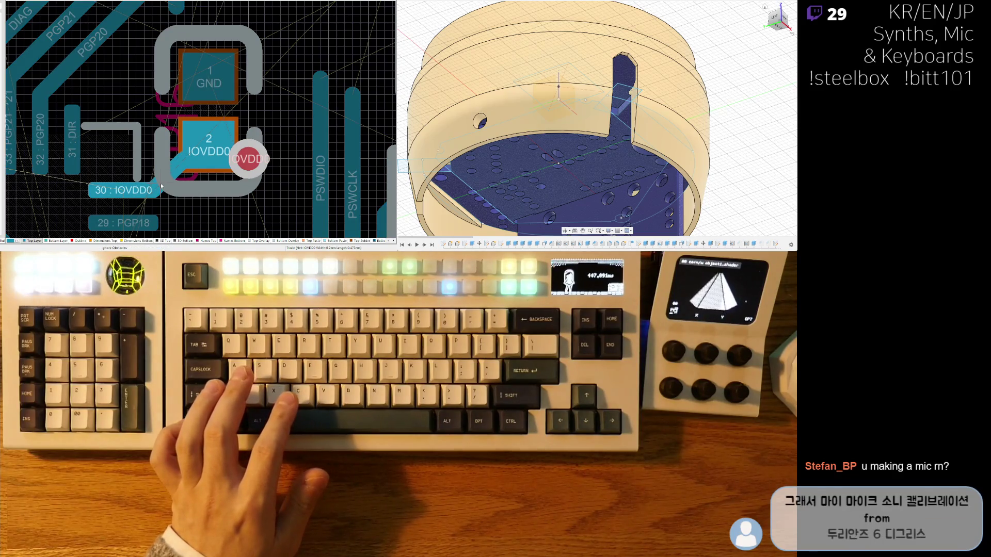
right_click(160, 183)
Route a track from pin 30 IOVDD0 to the capacitor pad, dropping stray PGP18 and pad-2 routes
scroll(229, 174, "down", 3, "ctrl")
scroll(229, 173, "down", 2)
key("ctrl+w")
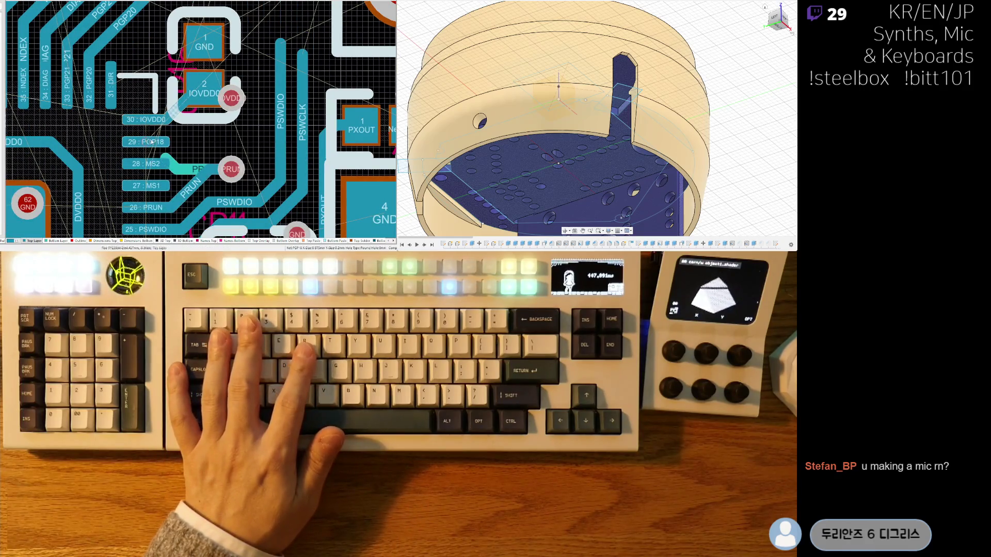
left_click(152, 142)
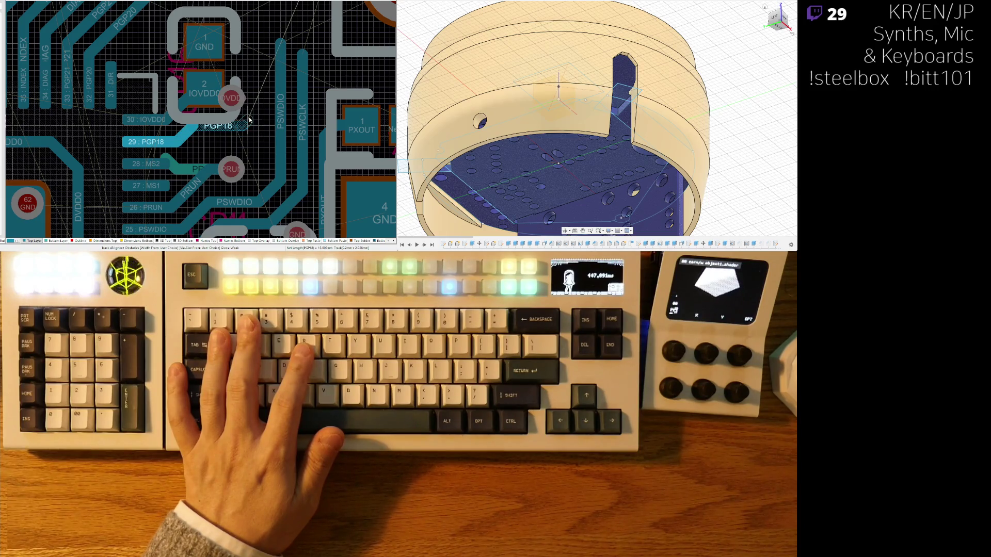
right_click(250, 120)
left_click(146, 119)
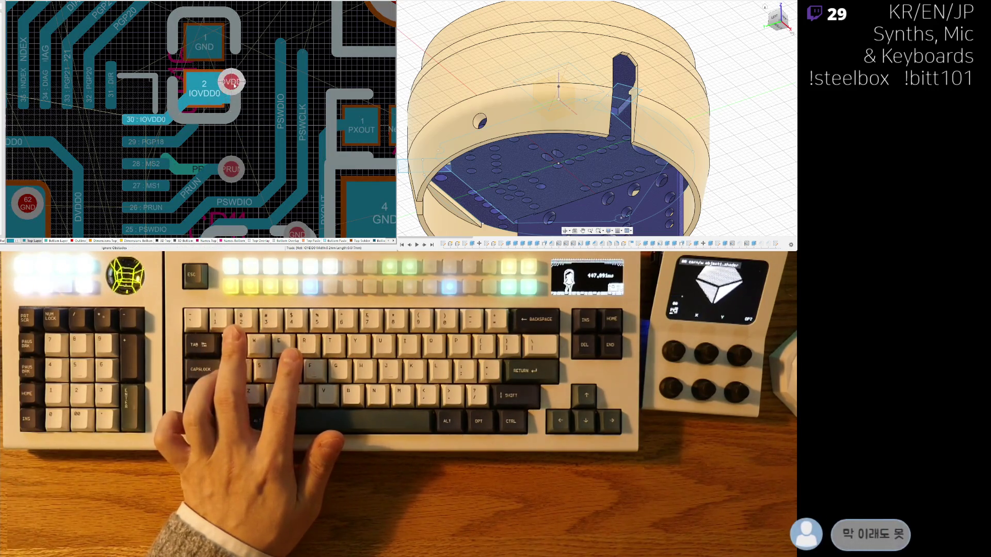
left_click(234, 85)
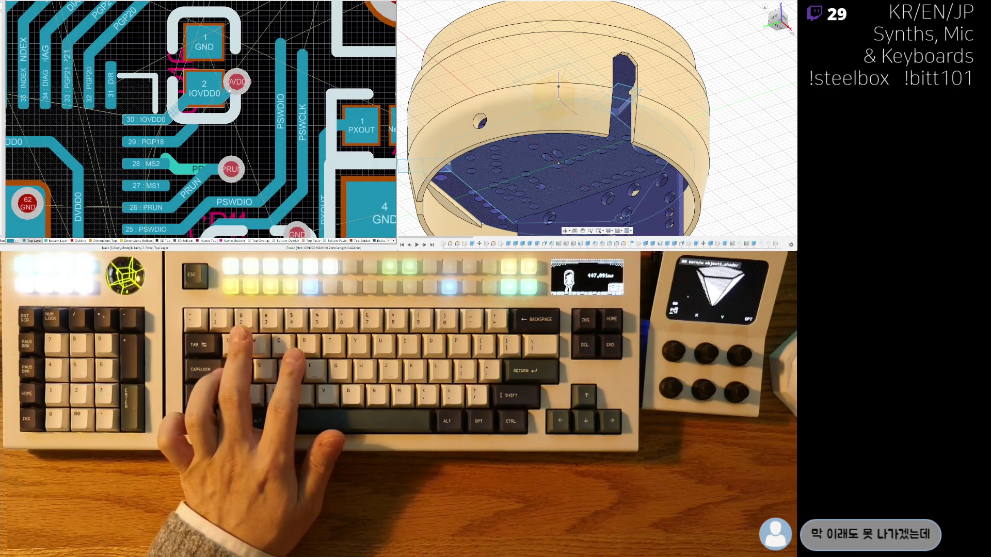
left_click(222, 92)
right_click(210, 84)
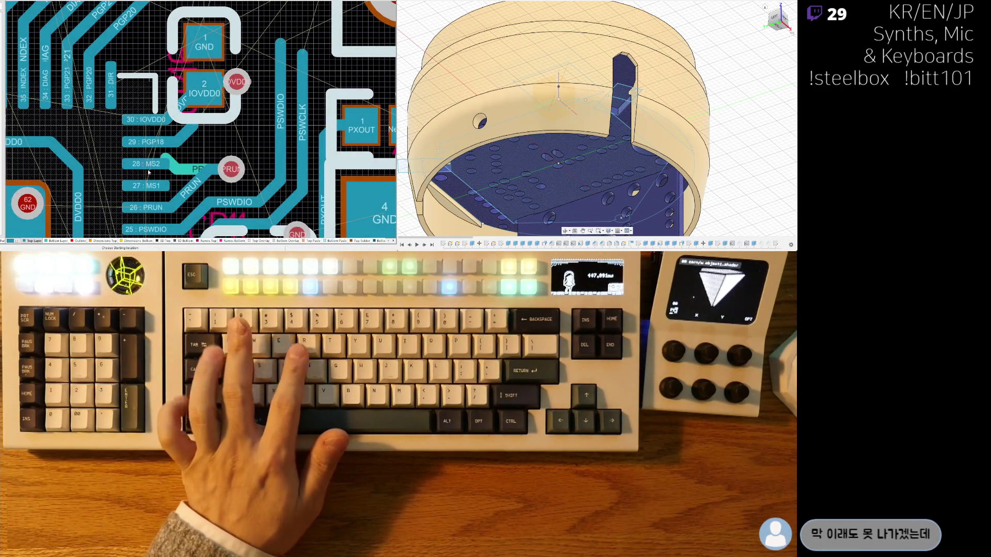
Abandon a trial MS2 route and switch to the RP2350 schematic sheet
left_click(168, 164)
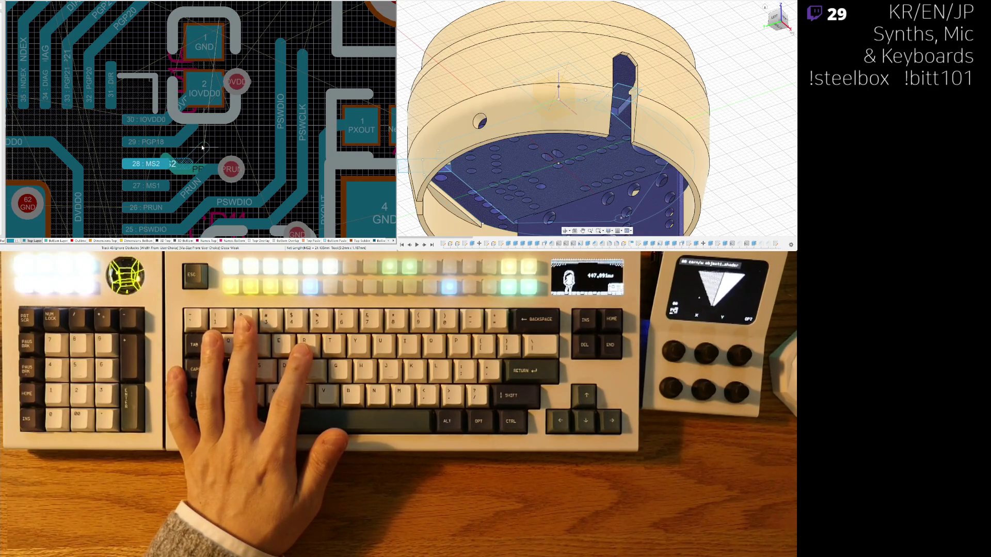
right_click(202, 147)
scroll(201, 147, "down", 2, "ctrl")
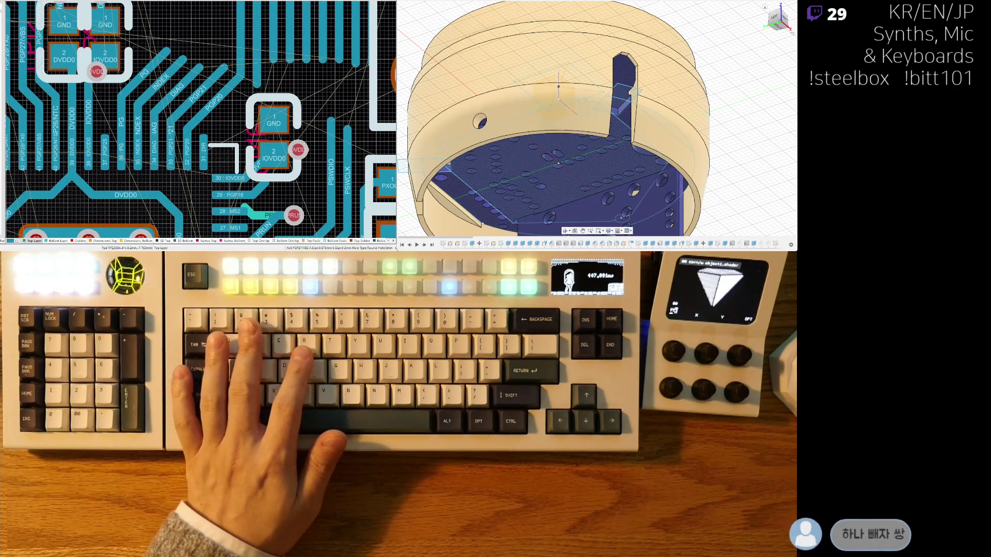
key("ctrl+Tab")
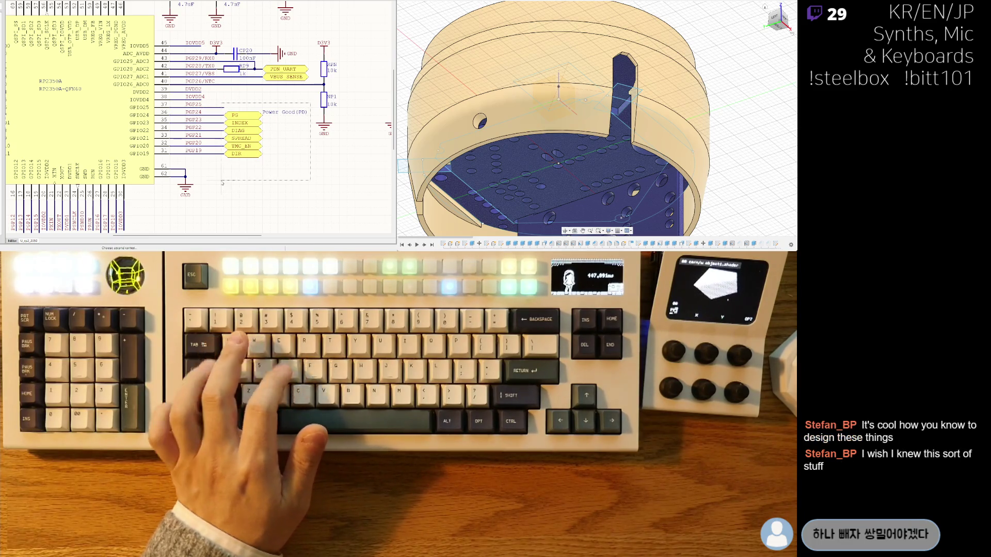
key("ctrl+x")
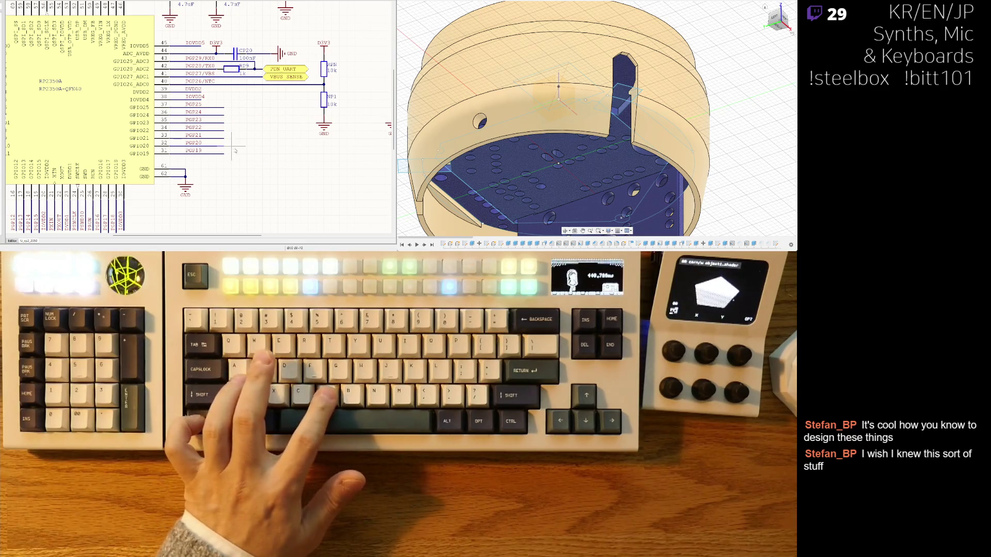
key("ctrl+z")
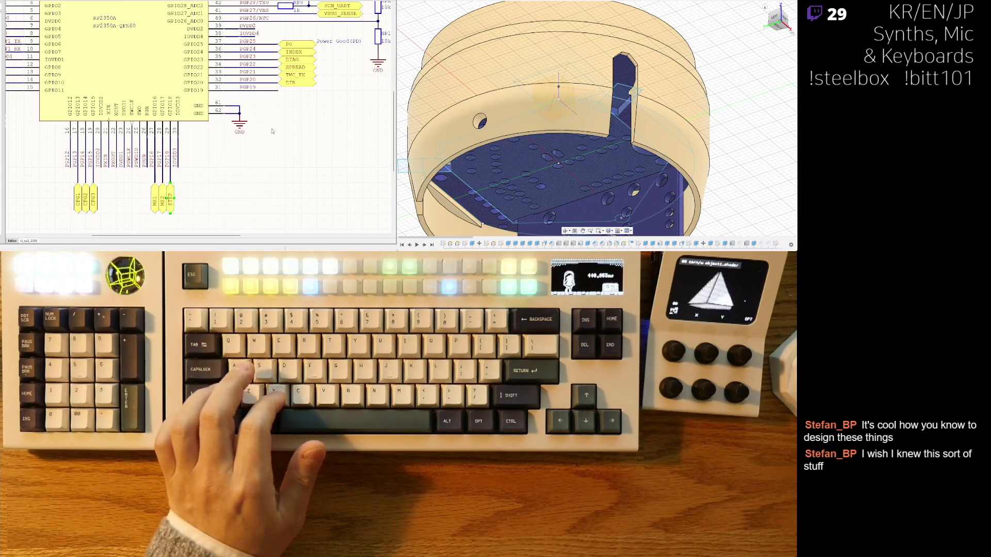
key("ctrl+x")
key("ctrl+v")
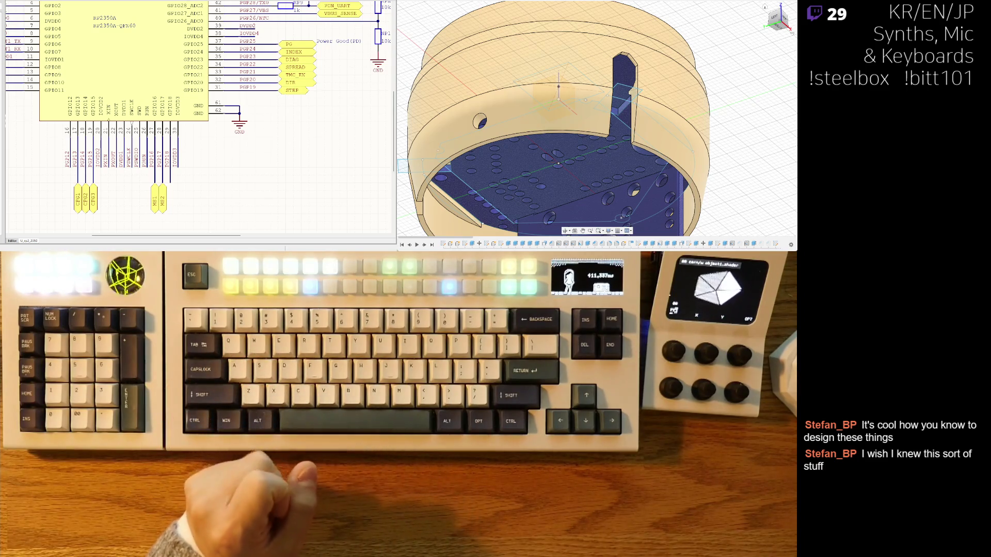
right_click_drag(167, 191, 162, 179)
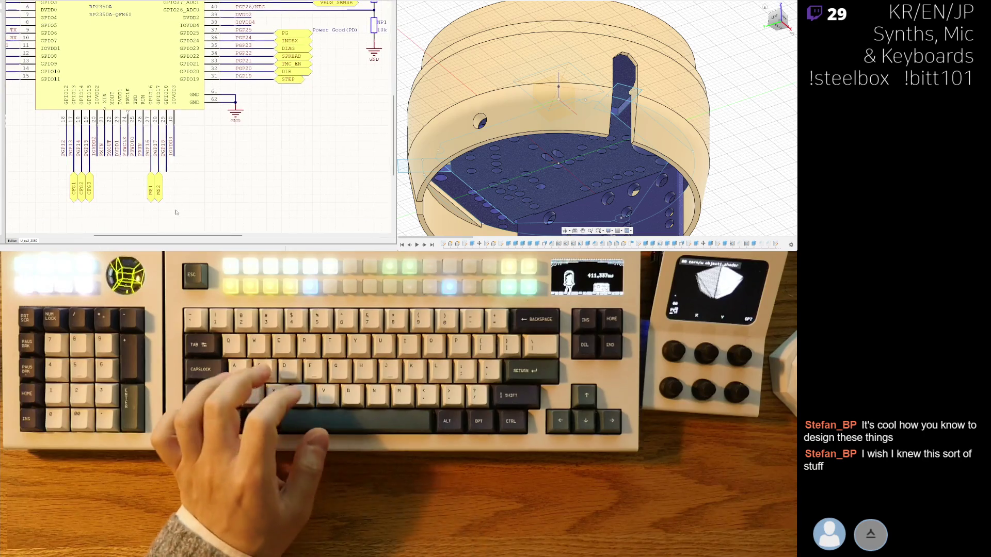
key("ctrl+x")
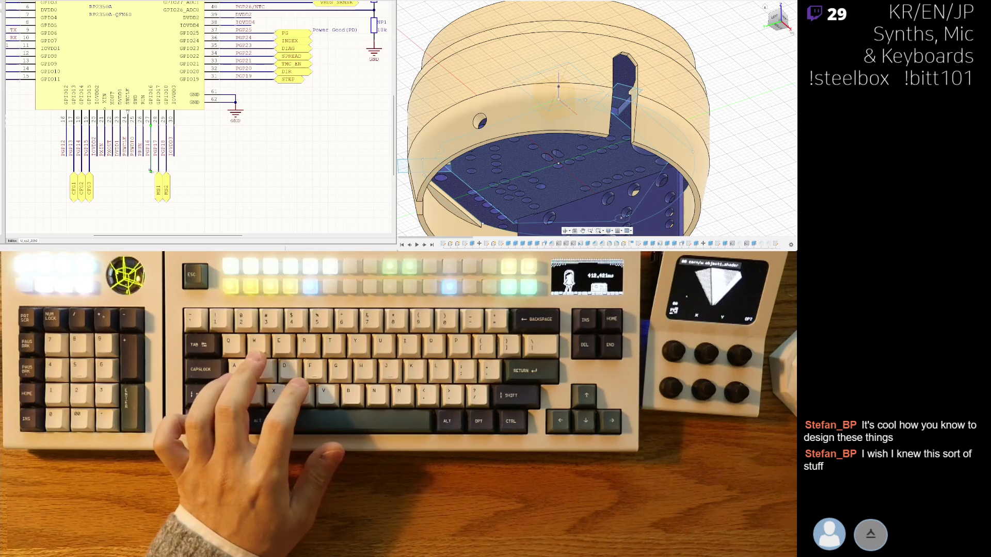
right_click_drag(189, 145, 248, 174)
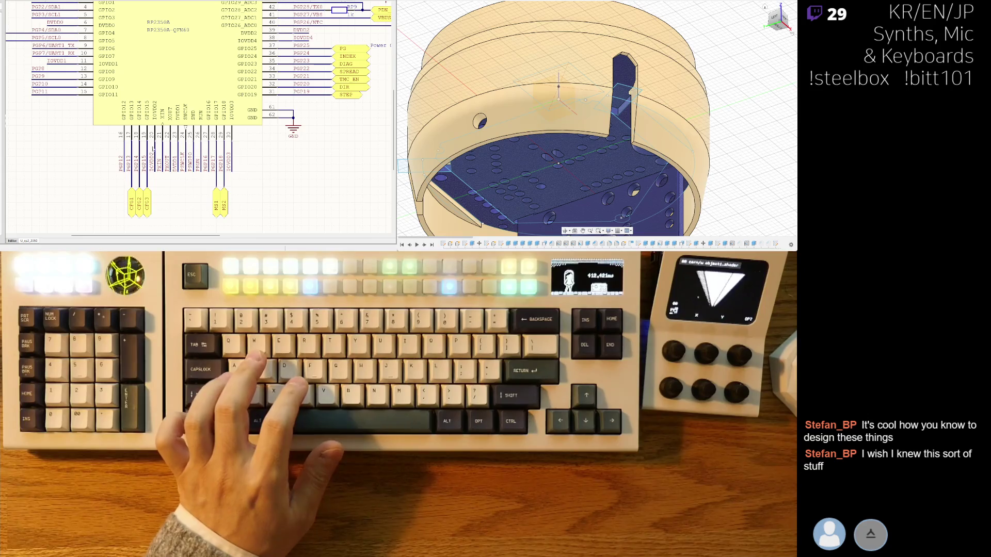
scroll(160, 149, "down", 5, "ctrl")
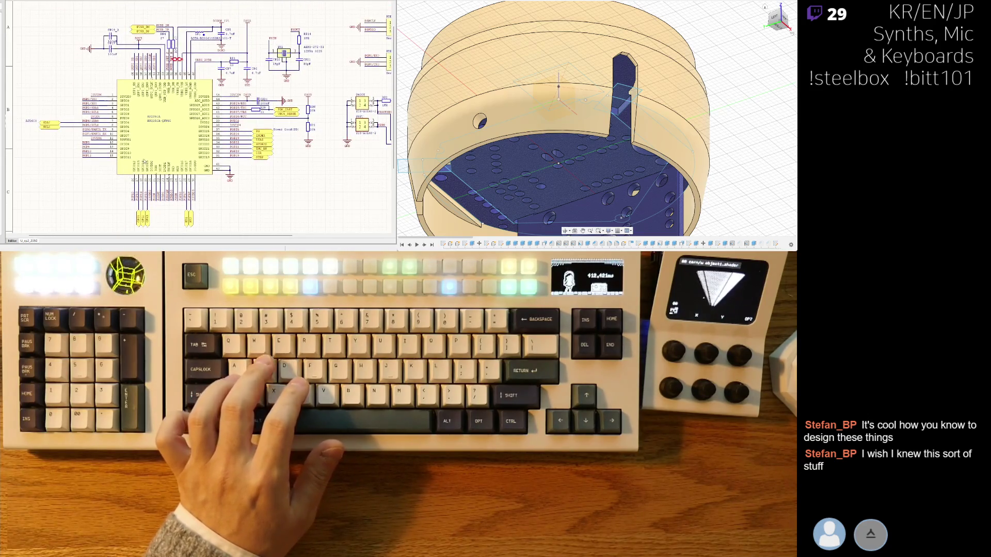
right_click_drag(158, 154, 108, 163)
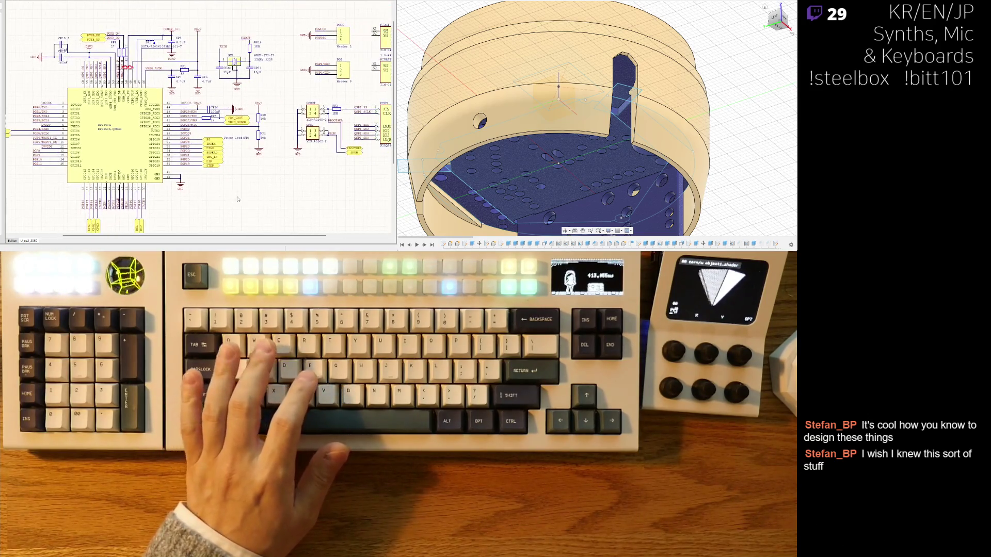
scroll(190, 114, "up", 3, "ctrl")
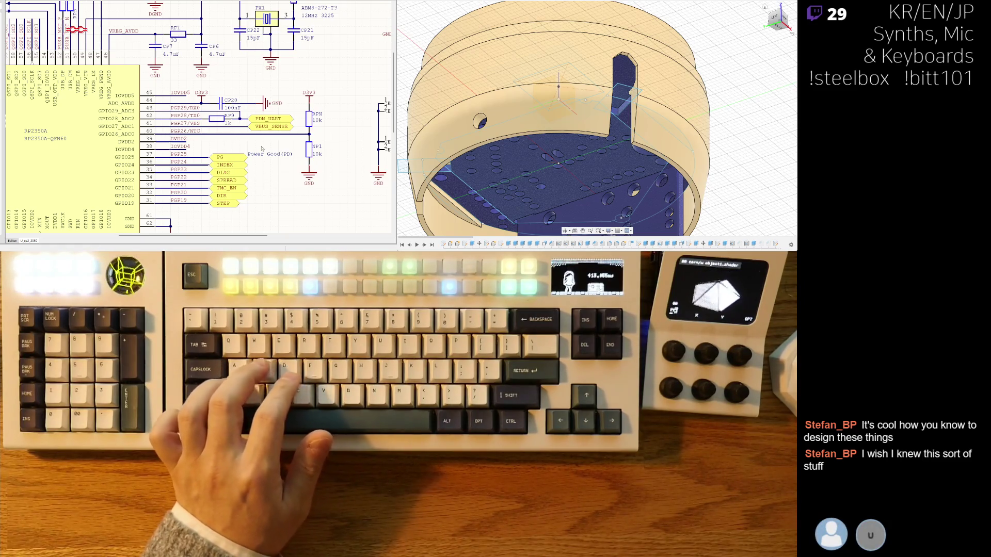
scroll(267, 214, "down", 1, "ctrl")
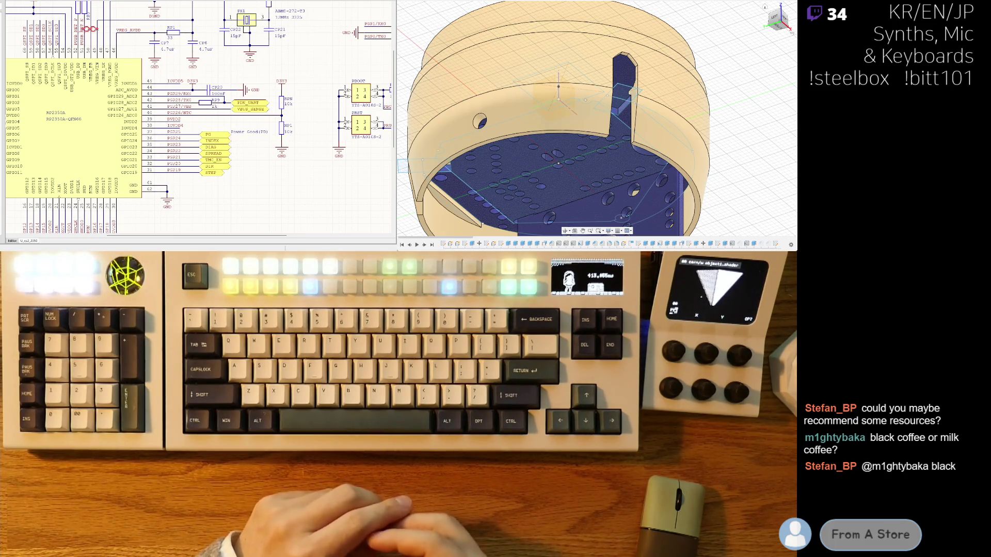
Select the STEP net label, browse the PGP19–PGP25 labels, and jump to the matching PCB area
scroll(198, 182, "up", 3)
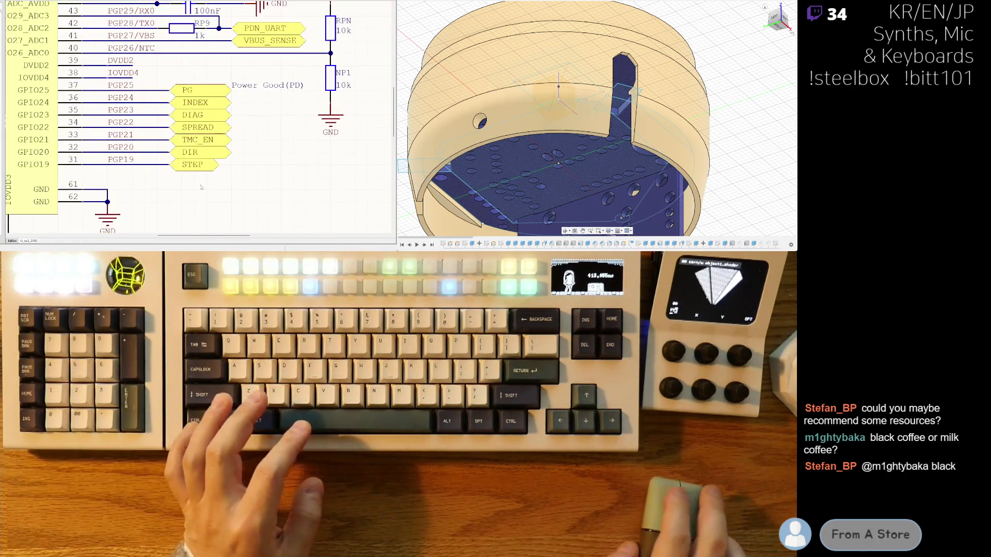
left_click(219, 165)
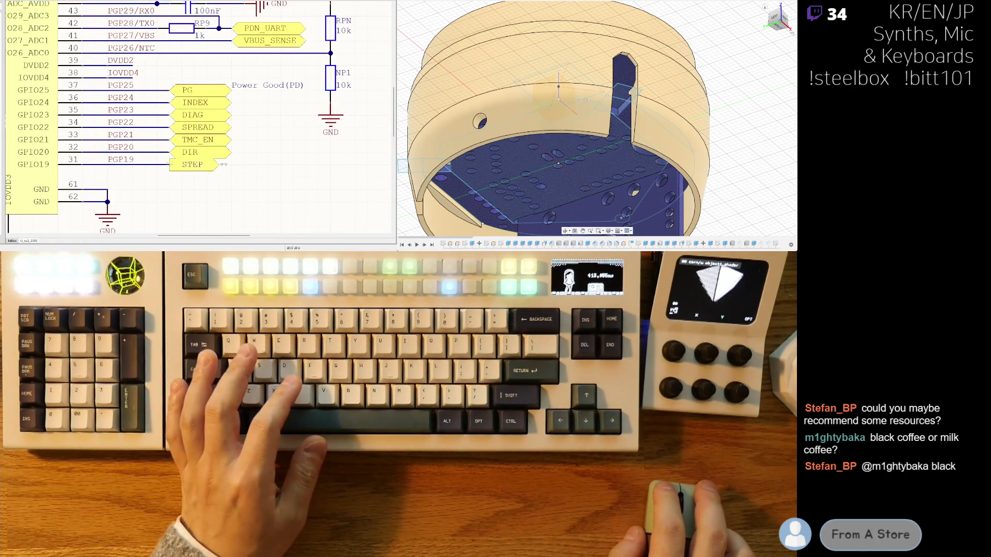
scroll(249, 153, "down", 2)
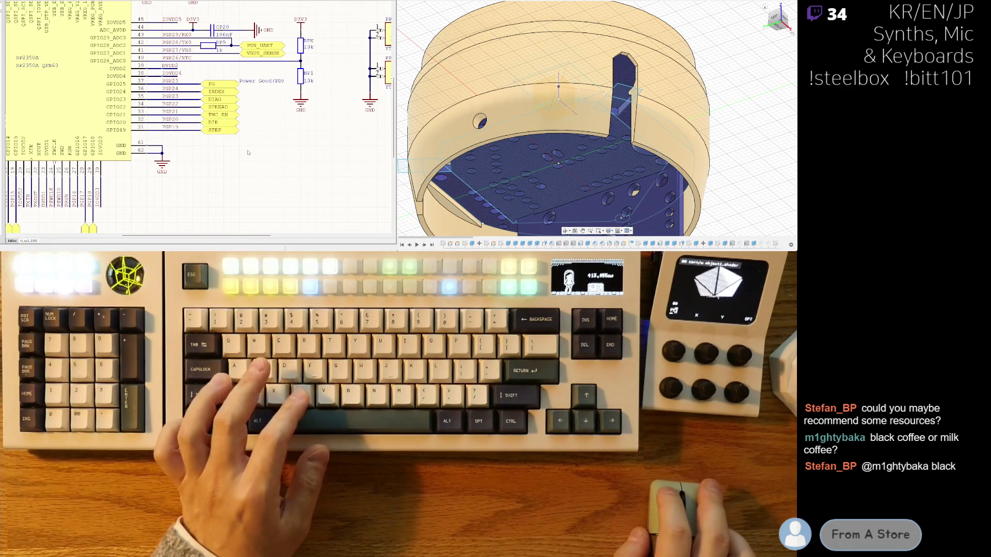
scroll(245, 142, "down", 1)
scroll(245, 142, "left", 1, "shift")
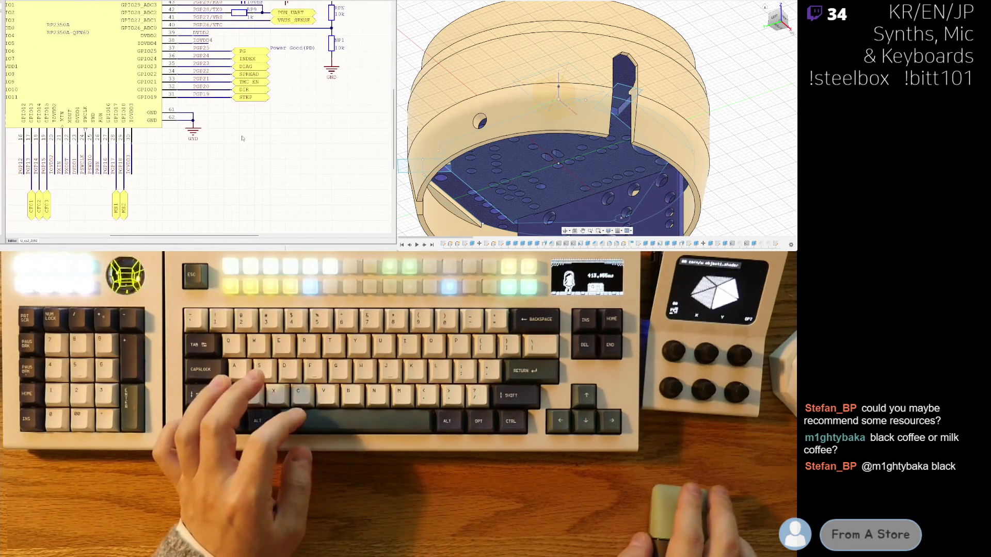
scroll(234, 177, "up", 1)
scroll(243, 143, "down", 1)
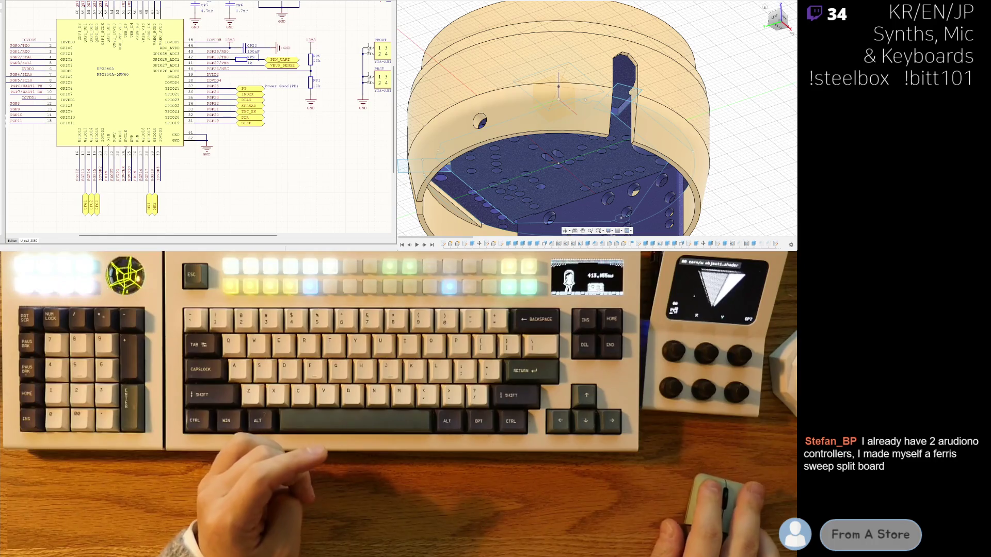
scroll(295, 76, "up", 1)
scroll(295, 76, "up", 1)
scroll(271, 115, "down", 1)
scroll(73, 46, "left", 1, "shift")
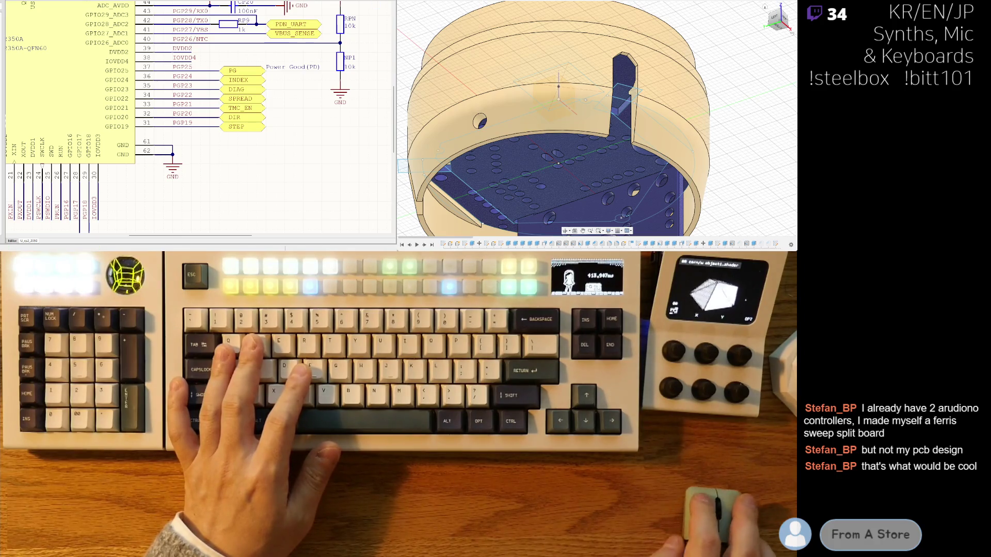
key("ctrl+Tab")
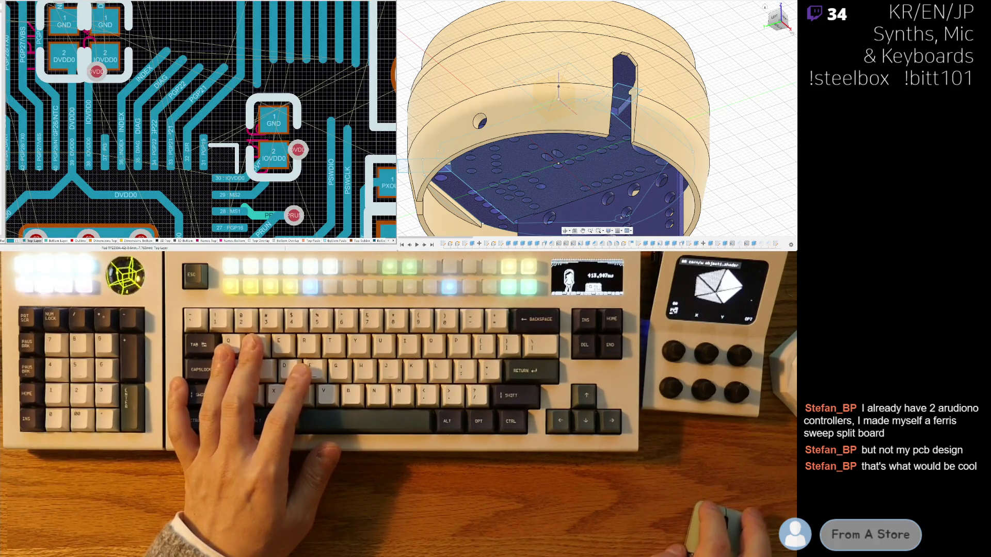
Delete the diagonal MS1 track segment and move the GND/IOVDD0 decoupling capacitor
scroll(238, 91, "down", 5)
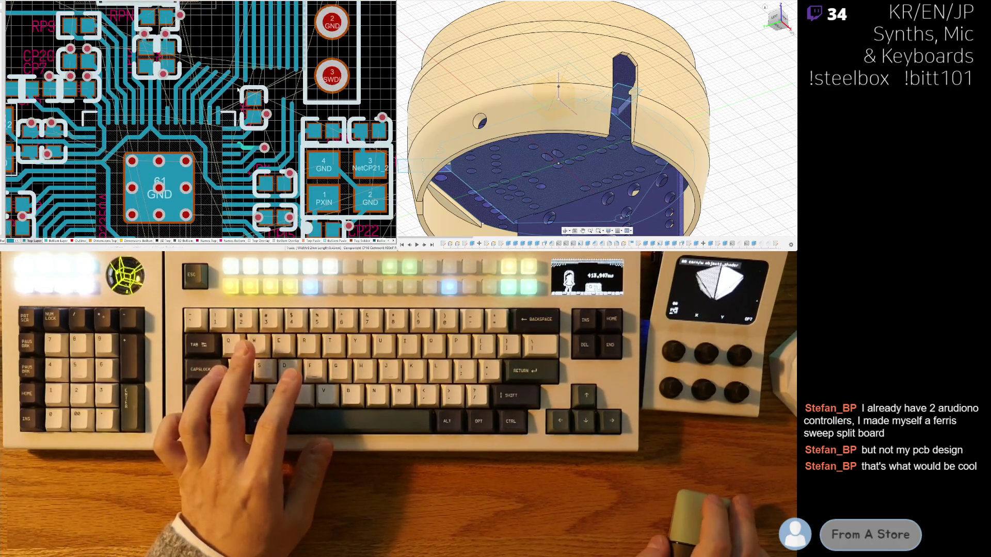
scroll(239, 91, "up", 5, "ctrl")
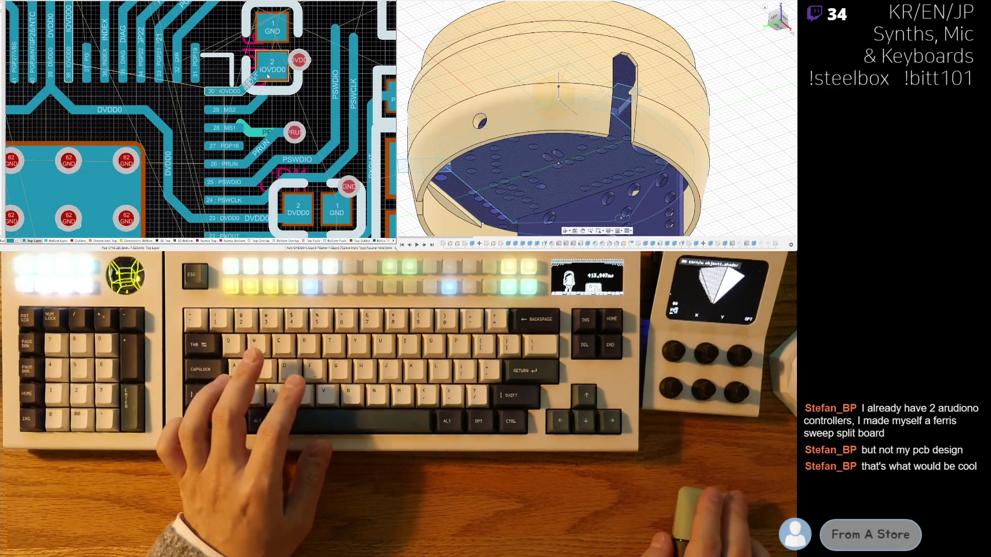
left_click(247, 125)
key("Delete")
left_click_drag(278, 116, 268, 91)
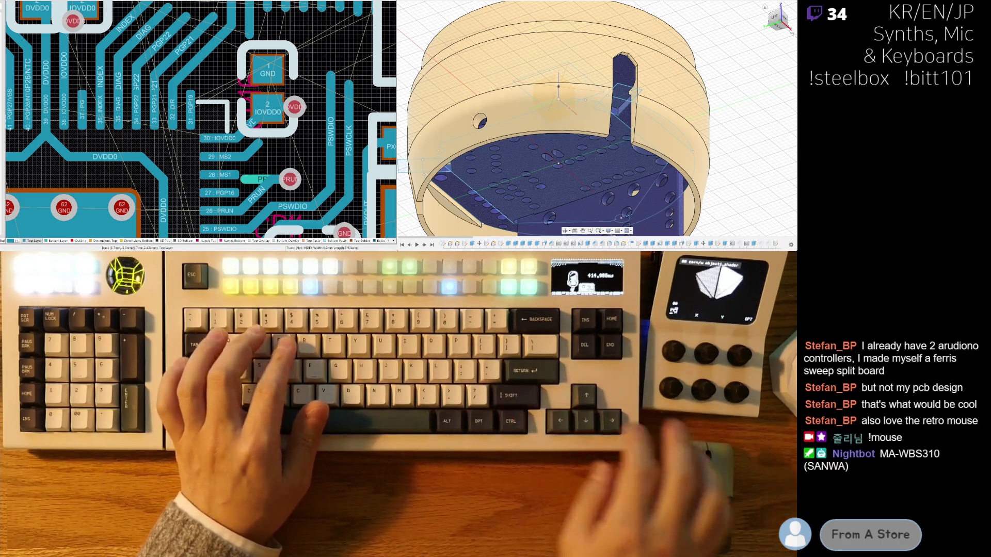
Select the PGP21 track and pan over to the CP20 and CP7 capacitor row
scroll(251, 209, "up", 1)
scroll(250, 209, "up", 2)
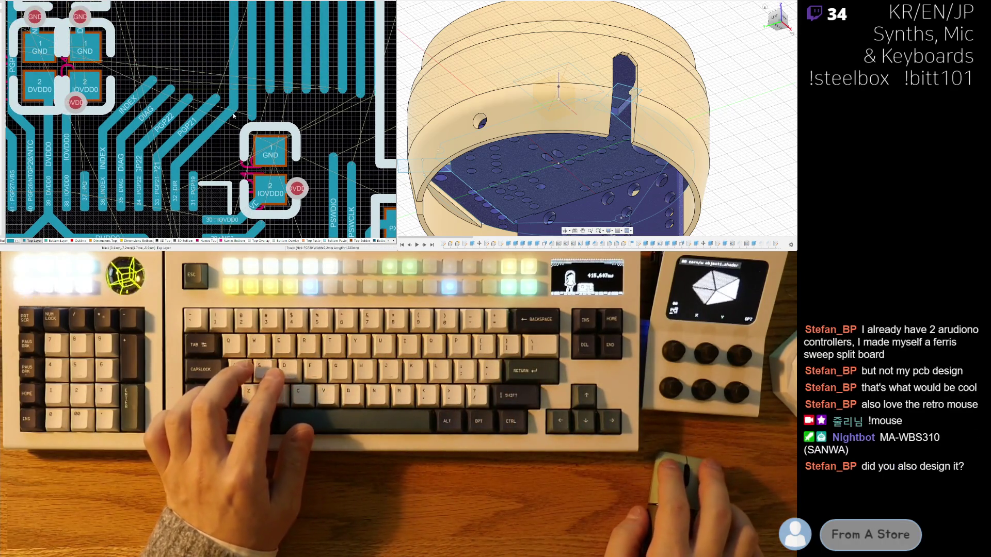
scroll(205, 140, "down", 2, "ctrl")
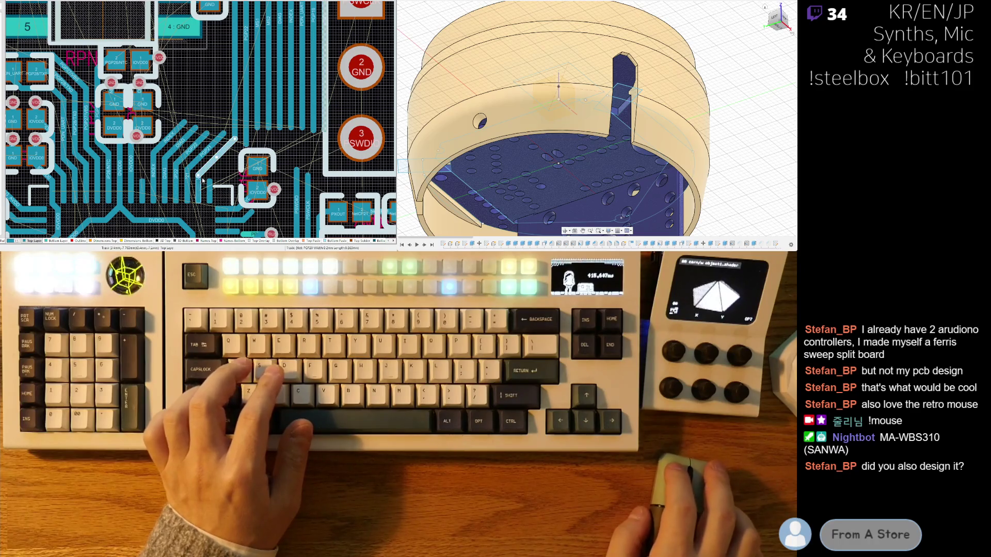
scroll(207, 180, "up", 2, "ctrl")
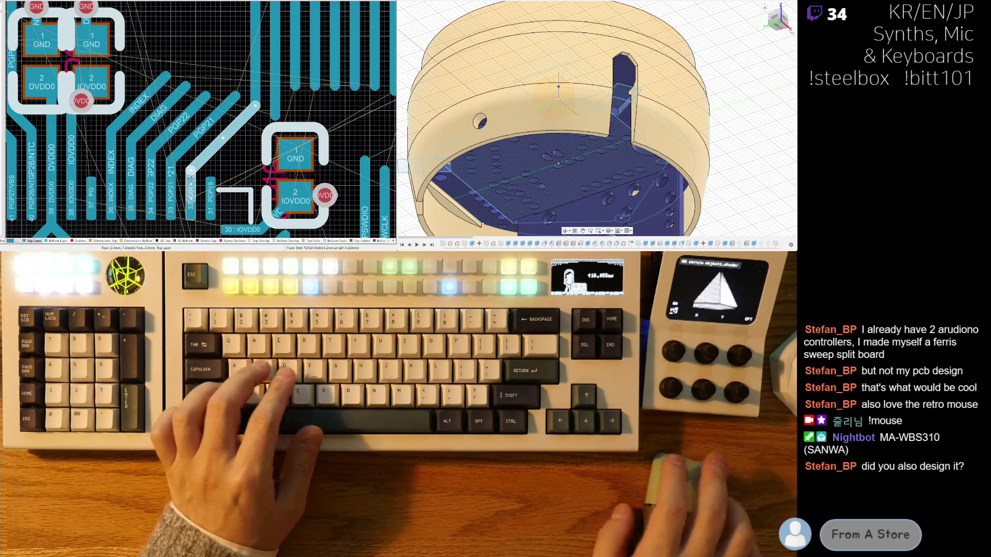
left_click(101, 149)
right_click_drag(101, 149, 115, 152)
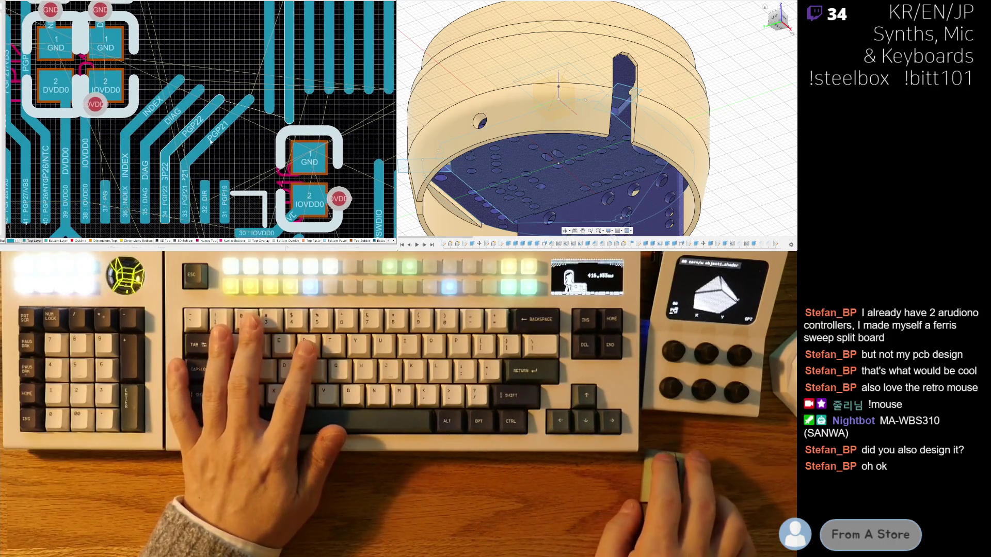
left_click(208, 153)
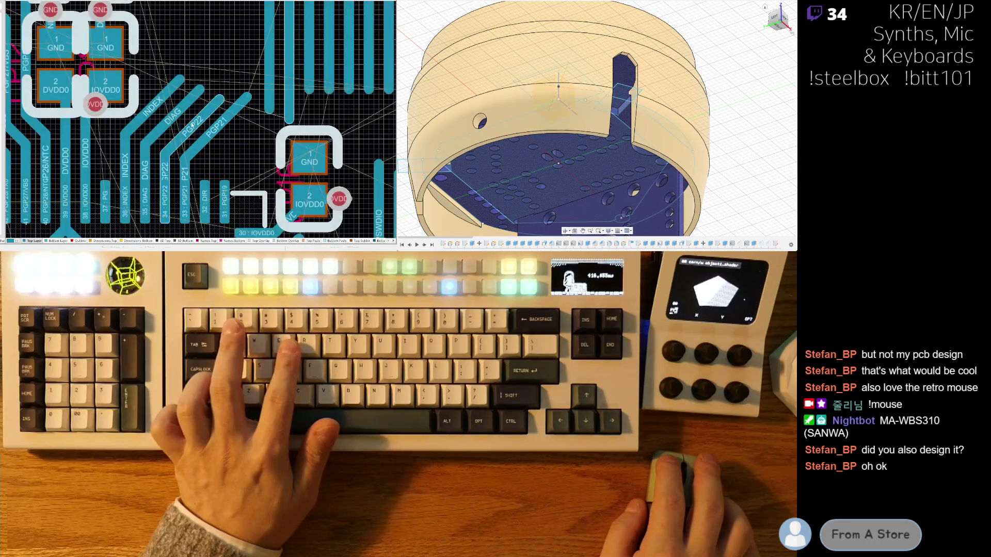
right_click_drag(7, 123, 138, 164)
scroll(138, 164, "down", 2, "ctrl")
right_click_drag(58, 176, 212, 111)
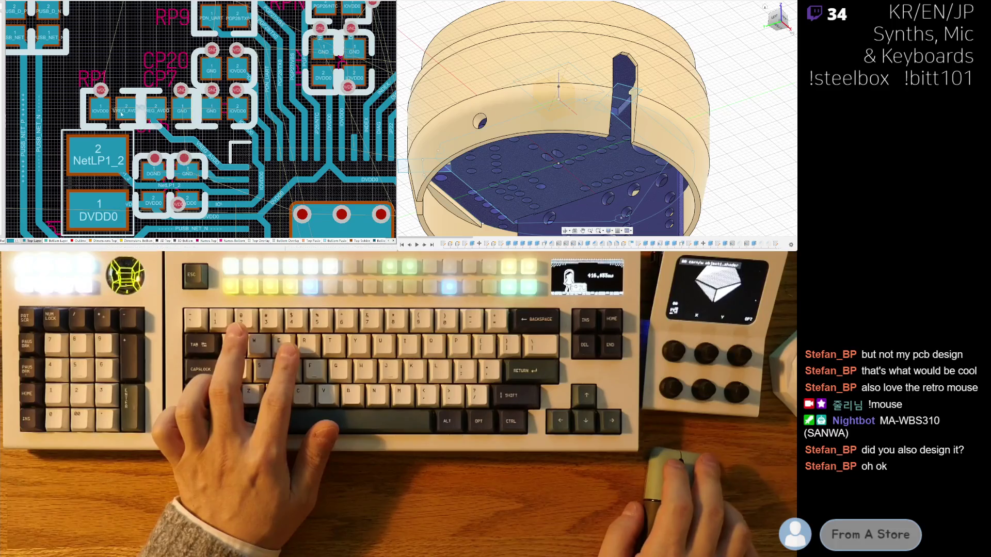
Shift RP1 and CP7 left, move the CP7 designator, and lower the VREG_AVDD track bend
scroll(117, 111, "up", 2, "ctrl")
left_click_drag(116, 111, 96, 111)
left_click_drag(203, 109, 193, 108)
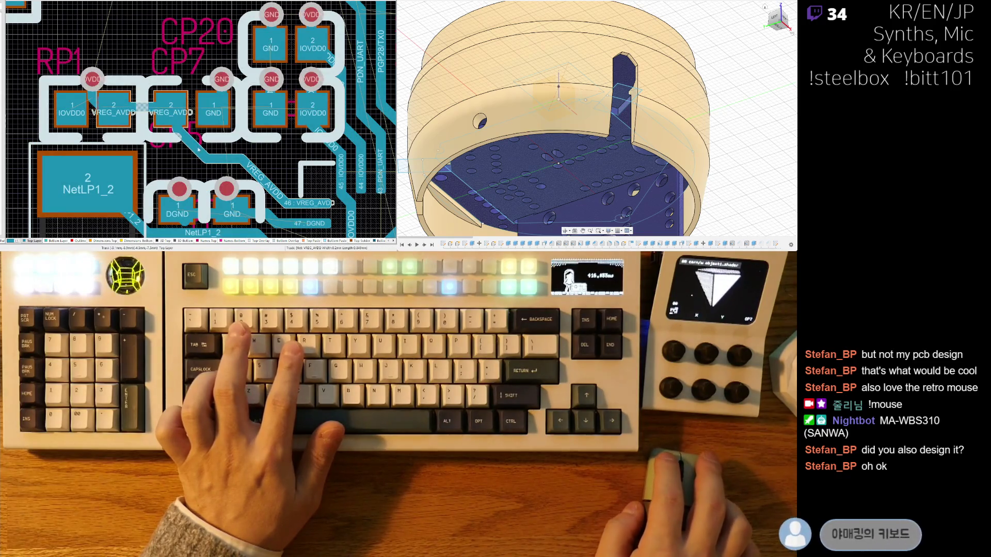
mouse_move(173, 145)
left_mouse_down()
mouse_move(200, 153)
mouse_move(157, 121)
mouse_move(176, 140)
left_mouse_up()
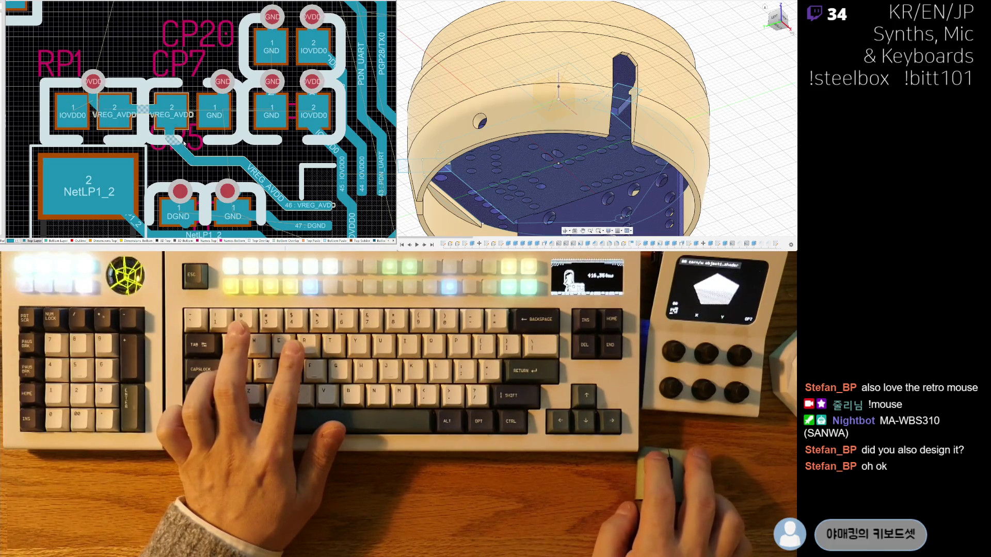
scroll(155, 124, "down", 3)
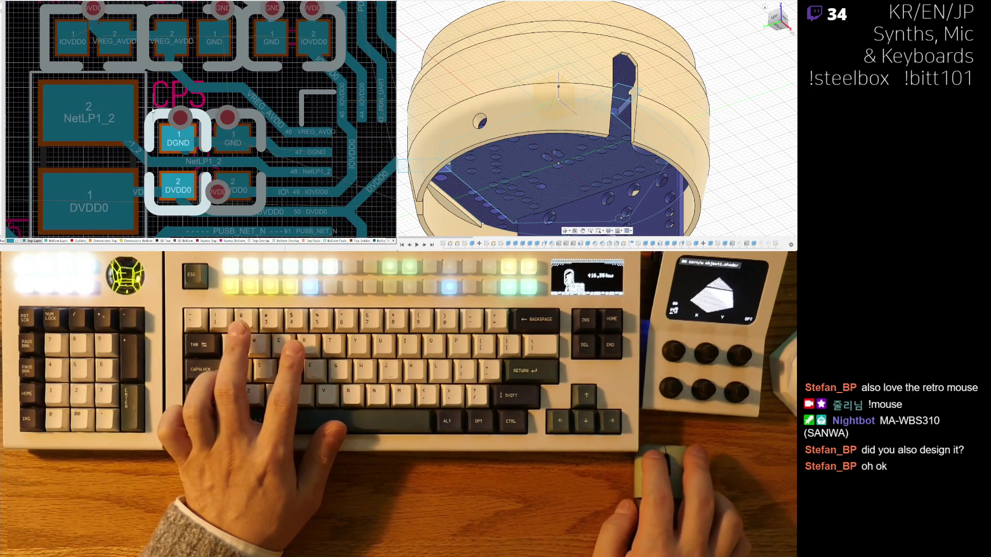
scroll(153, 111, "up", 3)
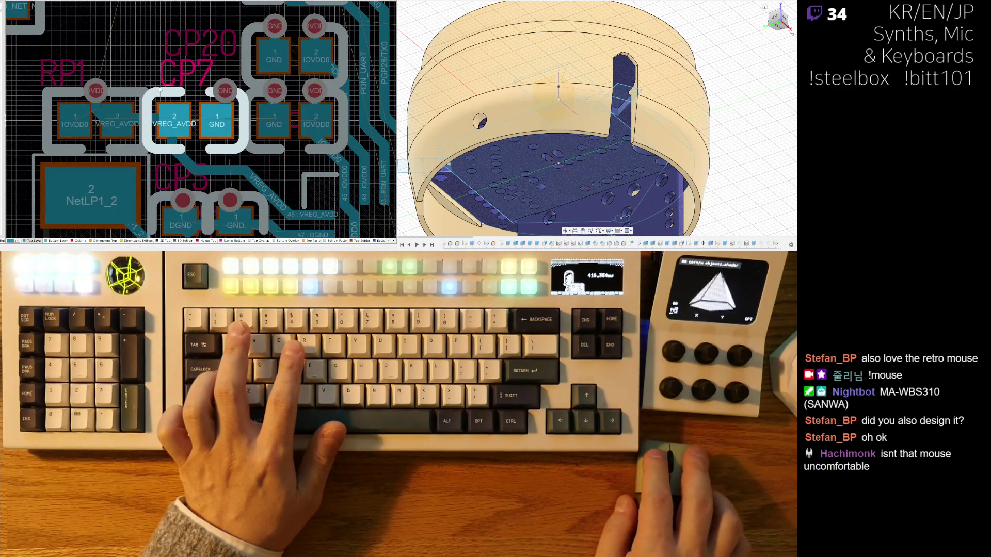
left_click_drag(160, 90, 150, 90)
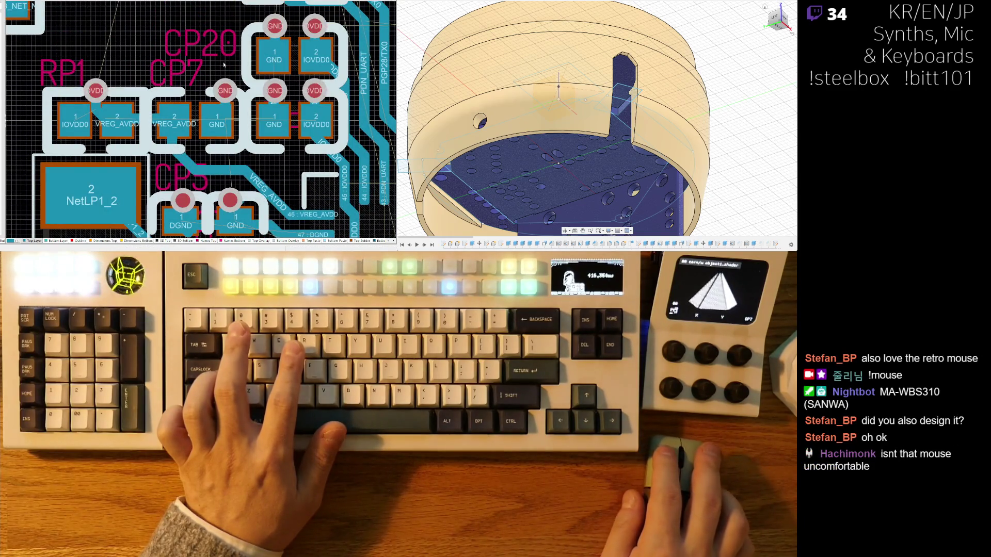
right_click_drag(223, 61, 204, 53)
right_click_drag(207, 173, 203, 147)
left_click_drag(203, 147, 160, 125)
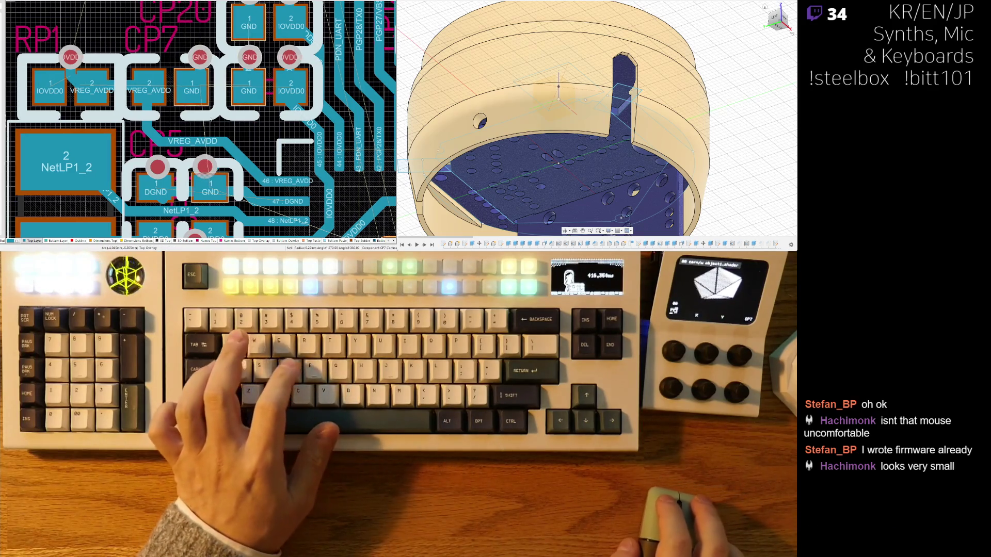
Nudge the GND/IOVDD0 capacitor and CP7 further left along the capacitor row
right_click_drag(259, 115, 236, 143)
scroll(236, 143, "down", 2)
scroll(233, 139, "right", 3, "shift")
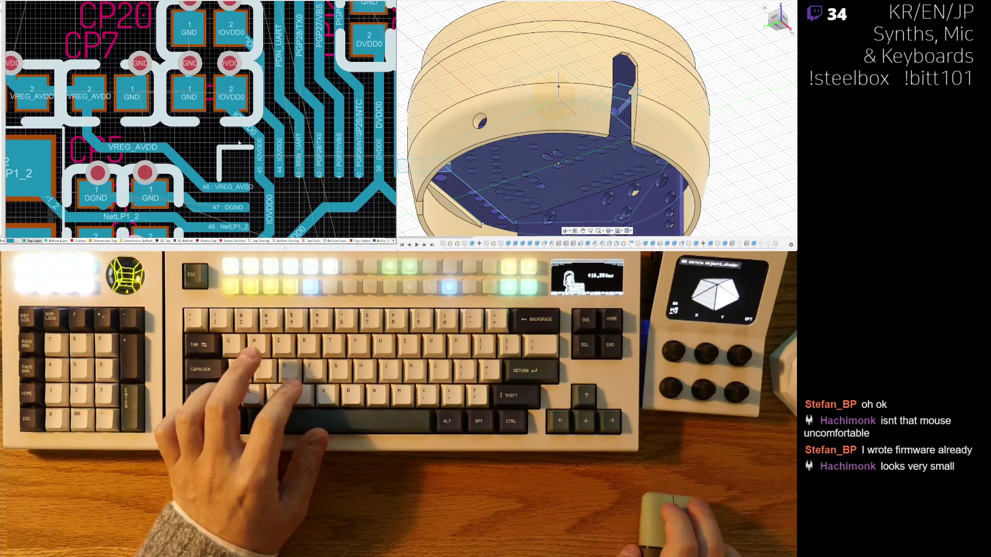
scroll(269, 135, "up", 2)
scroll(271, 137, "left", 4, "shift")
left_click_drag(261, 130, 256, 113)
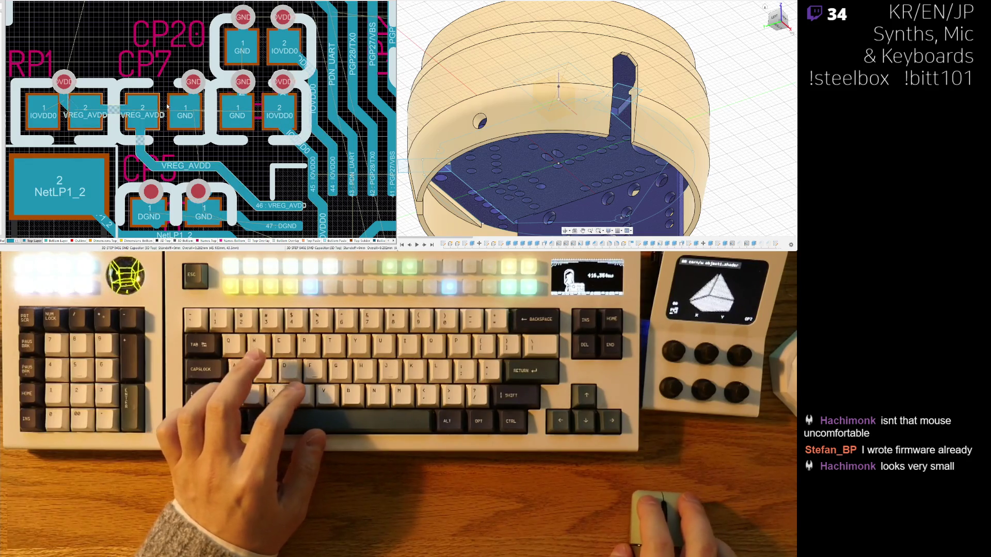
left_click_drag(166, 106, 160, 115)
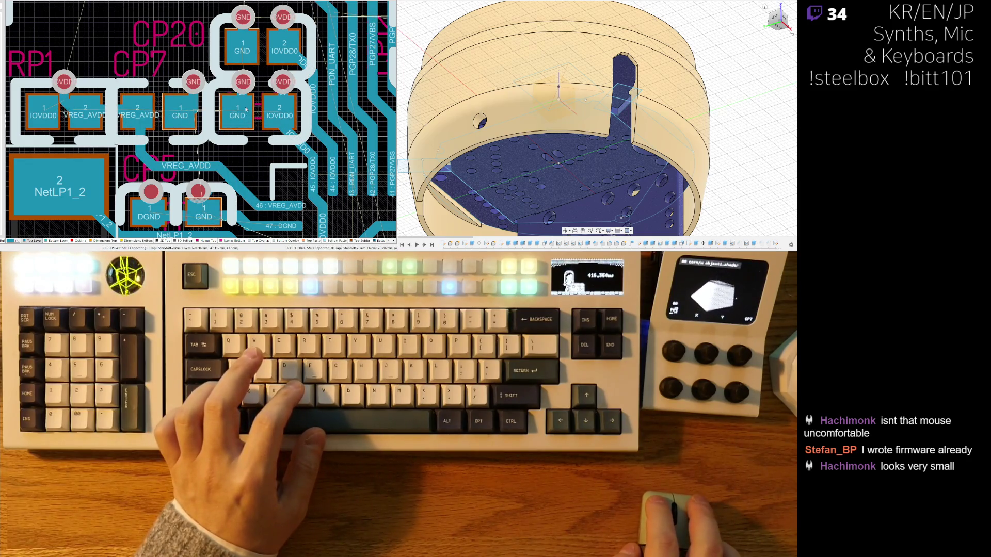
left_click_drag(246, 110, 255, 115)
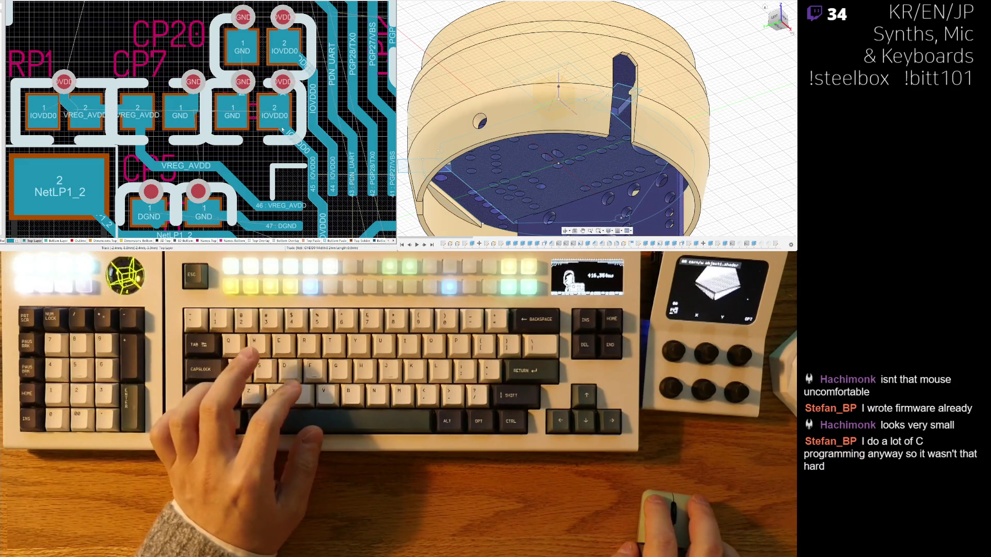
Begin an IOVDD0 track at the capacitor pad and shift the middle GND via left
key("ctrl+w")
left_click(291, 150)
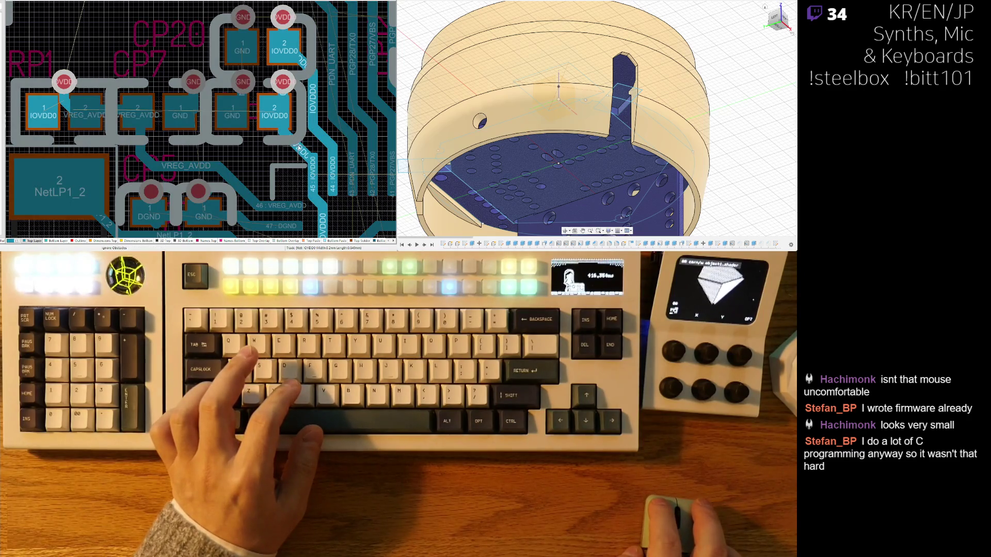
scroll(301, 148, "up", 2, "ctrl")
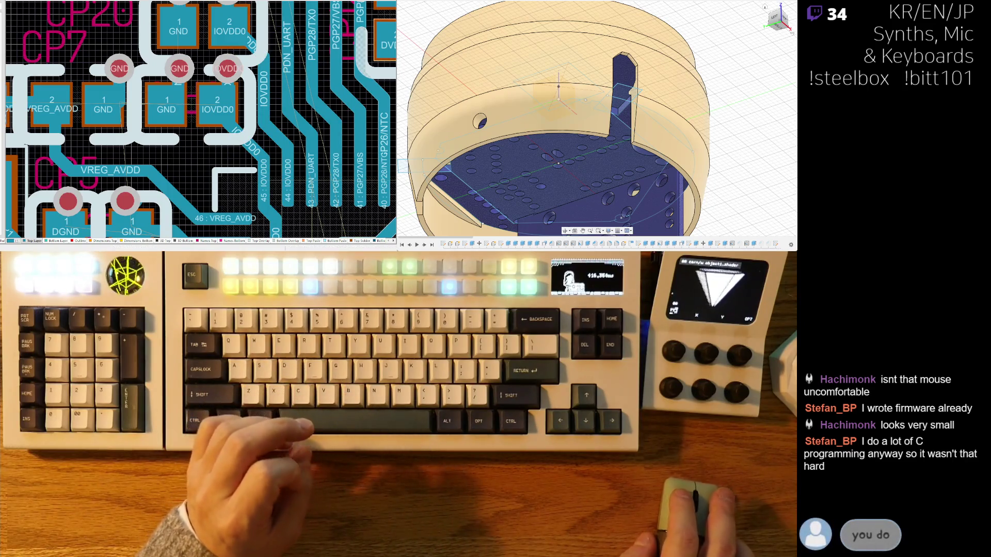
left_click_drag(187, 73, 175, 77)
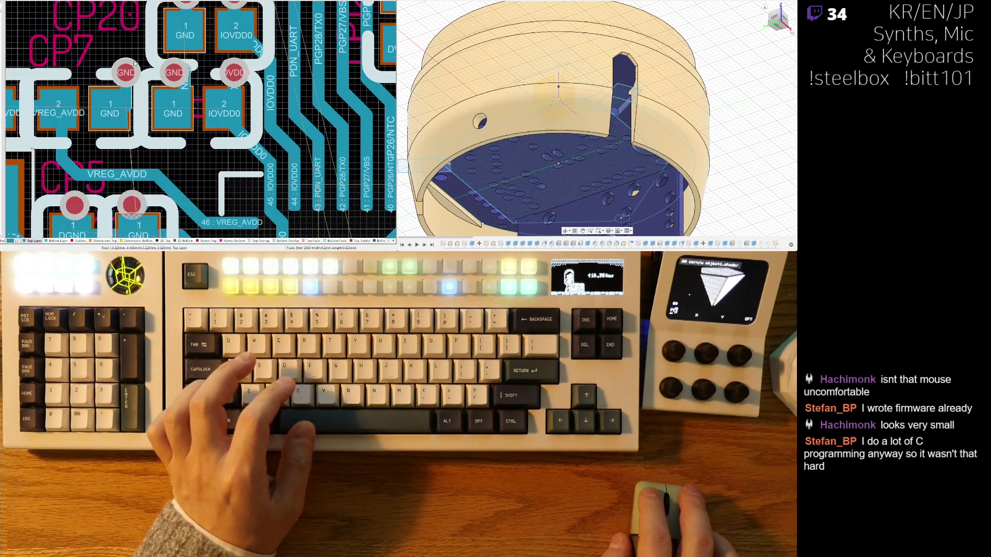
left_click_drag(174, 73, 174, 73)
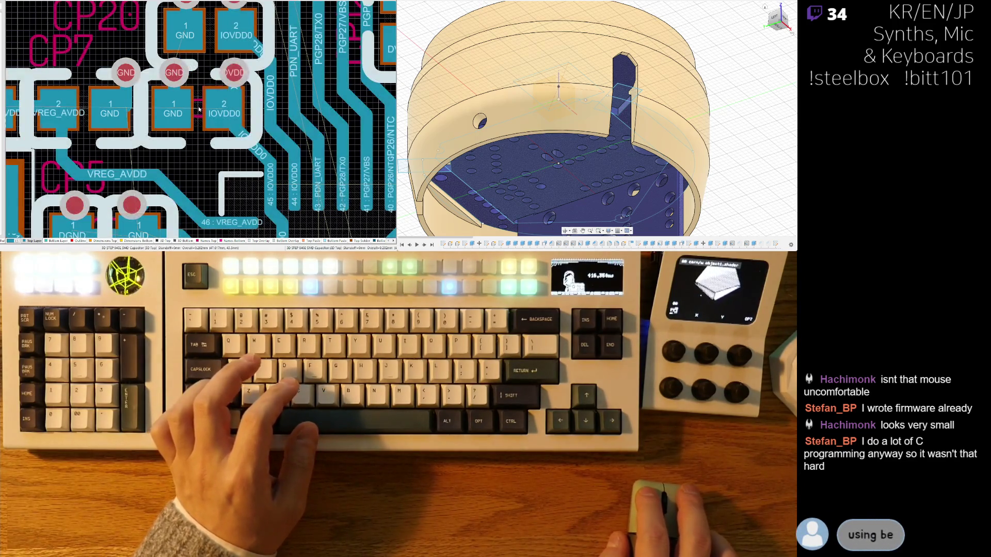
Move the CP18 label, shift the IOVDD0 via left, and reroute the IOVDD0 track beside the pads
left_click_drag(207, 127, 153, 168)
right_click_drag(273, 145, 223, 157)
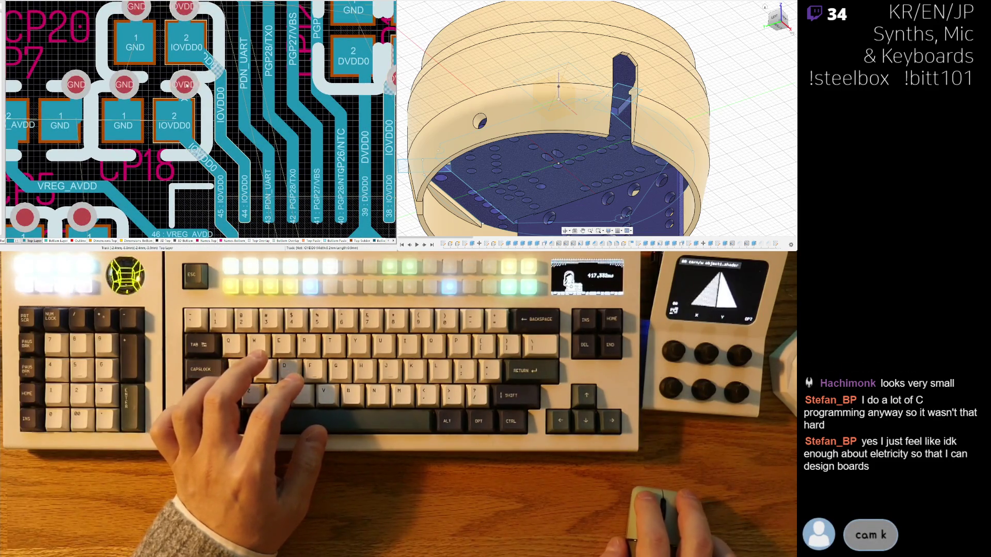
left_click_drag(193, 87, 172, 88)
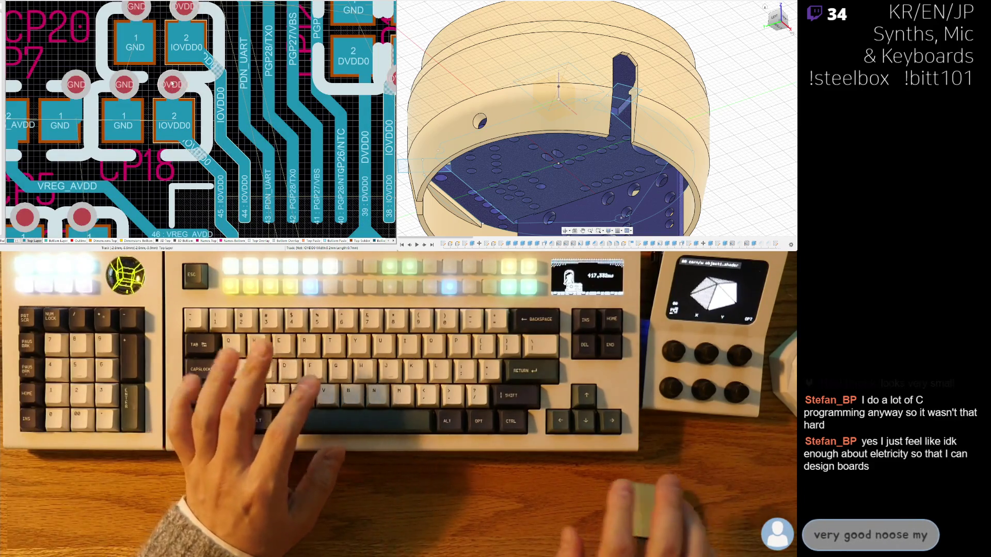
mouse_move(219, 106)
left_mouse_down()
mouse_move(208, 107)
mouse_move(246, 120)
mouse_move(237, 120)
left_mouse_up()
Nudge the PGP27/VBS trace and select the PGP26/NTC track
scroll(238, 109, "up", 5)
mouse_move(285, 64)
left_mouse_down()
mouse_move(285, 129)
mouse_move(270, 149)
mouse_move(269, 104)
mouse_move(283, 86)
left_mouse_up()
left_click(293, 87)
Shift the PGP26/NTC track left and commit the DVDD0 track
mouse_move(322, 52)
right_mouse_down()
mouse_move(272, 117)
mouse_move(244, 105)
right_mouse_up()
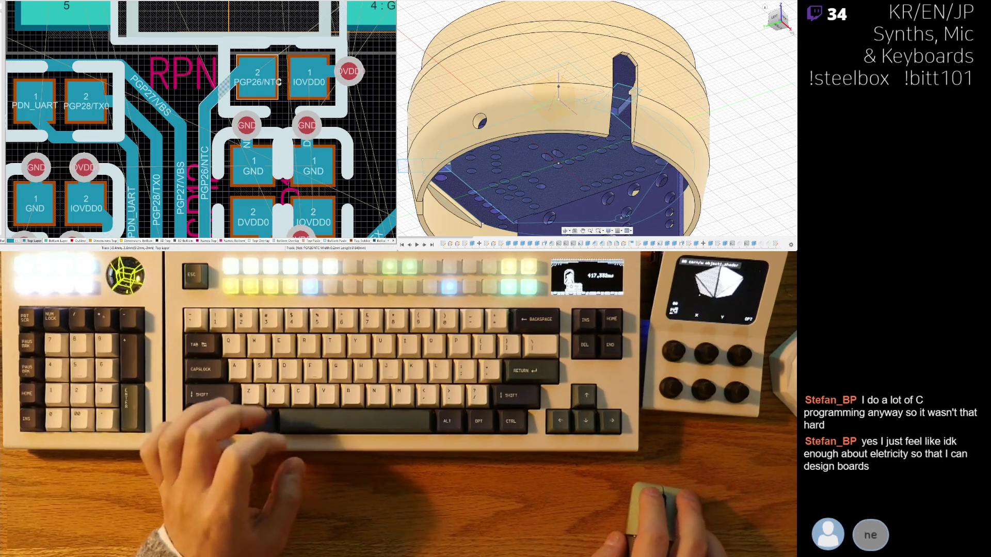
left_click(215, 82)
scroll(216, 83, "down", 3)
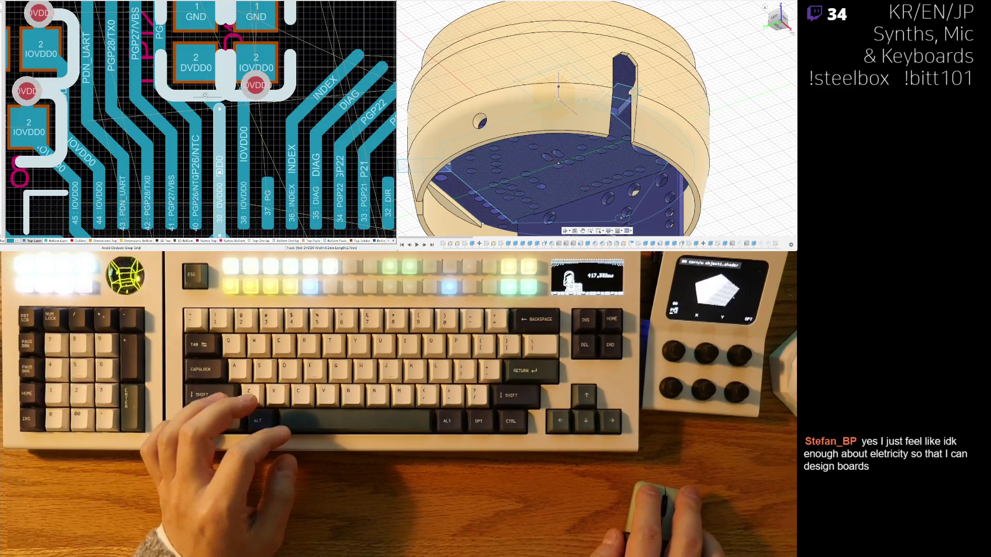
left_click(204, 95)
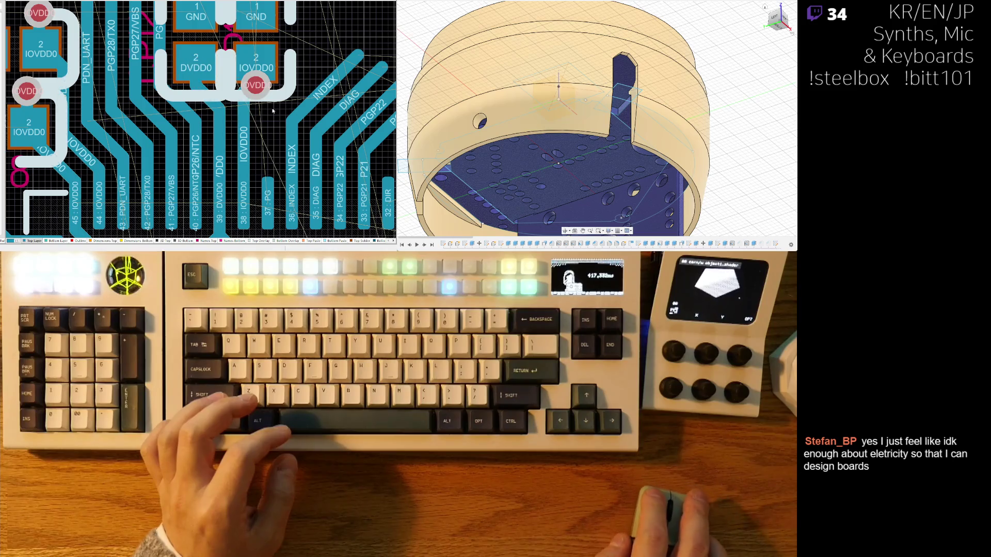
Rotate the CP17 and CP12 labels upright and stack CP12 above CP17 beside the capacitors
scroll(273, 115, "up", 1)
scroll(231, 59, "up", 1)
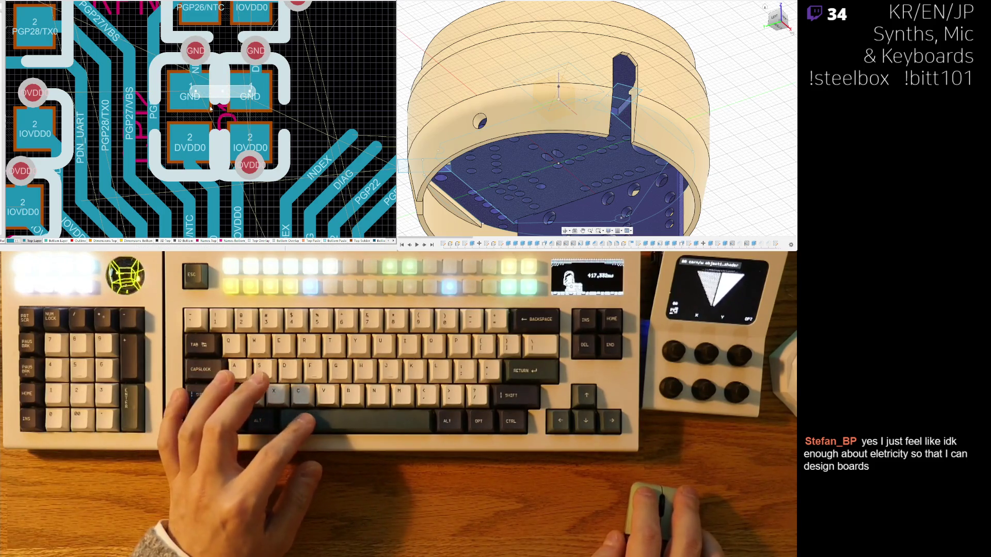
left_click(257, 158)
left_click_drag(329, 92, 297, 82)
key("space")
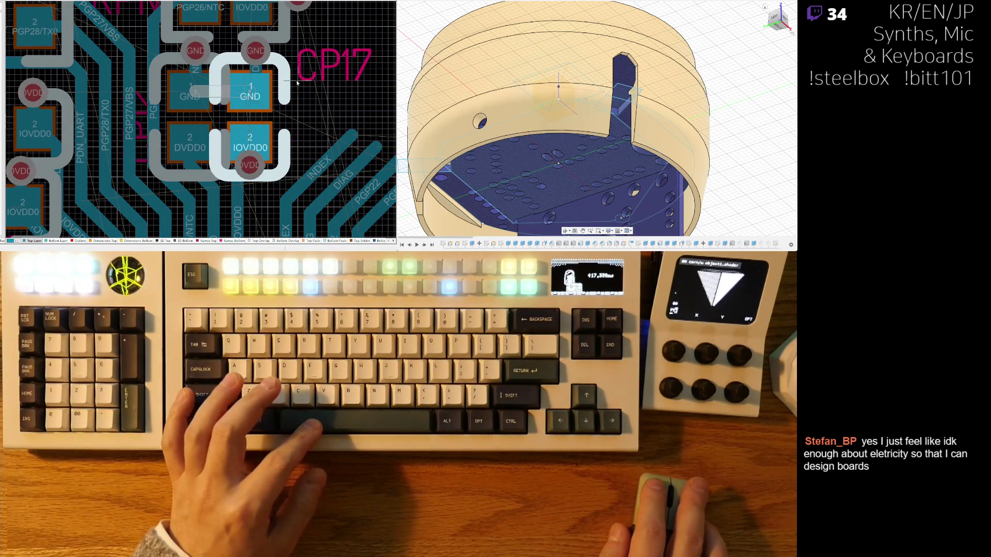
left_click(297, 102)
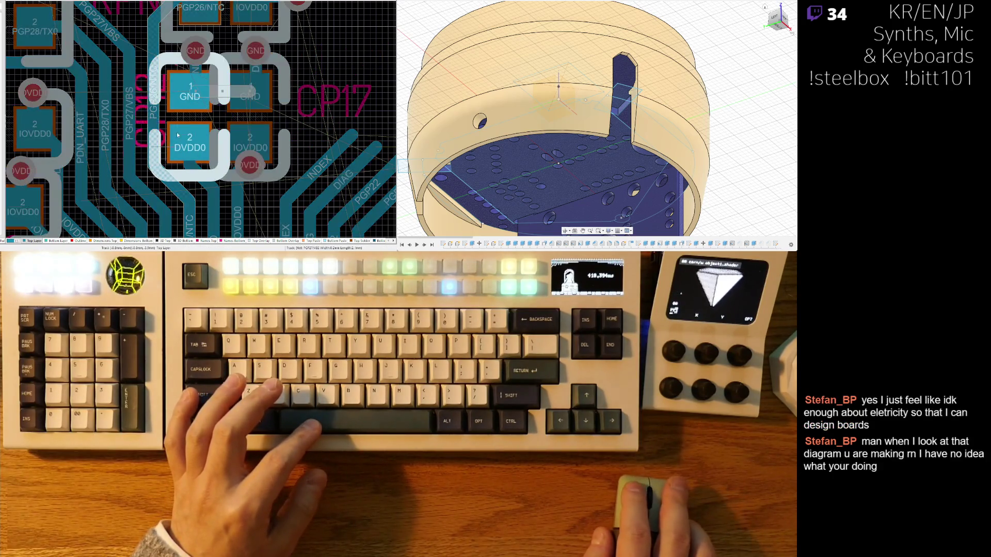
key("space")
key("space")
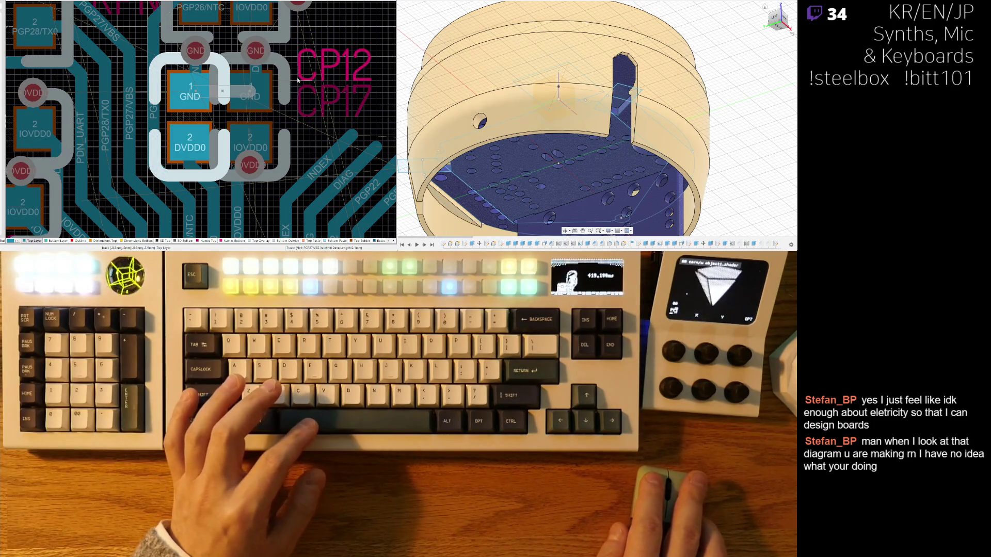
left_click(300, 66)
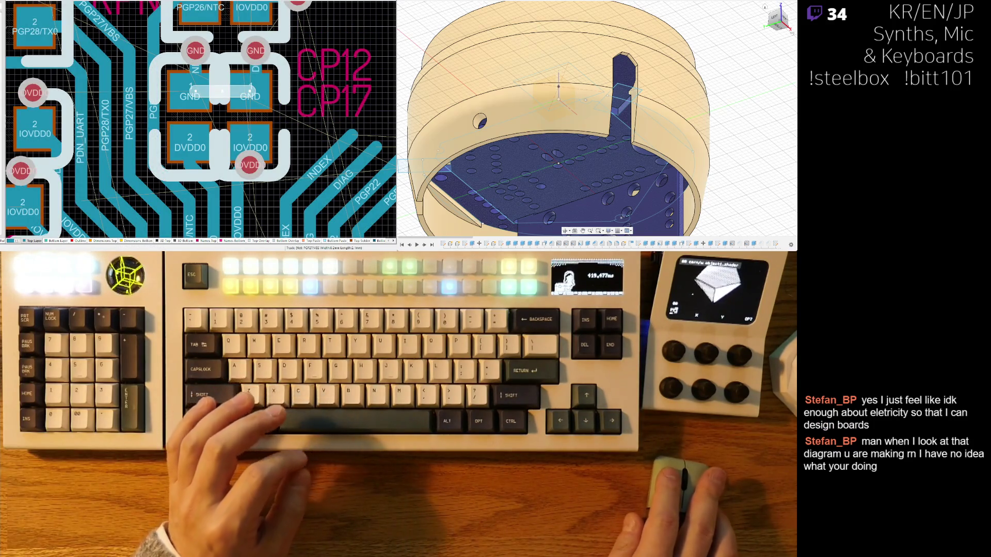
Start a new track from the PG stub near the right GND/IOVDD0 capacitor
right_click_drag(394, 52, 345, 62)
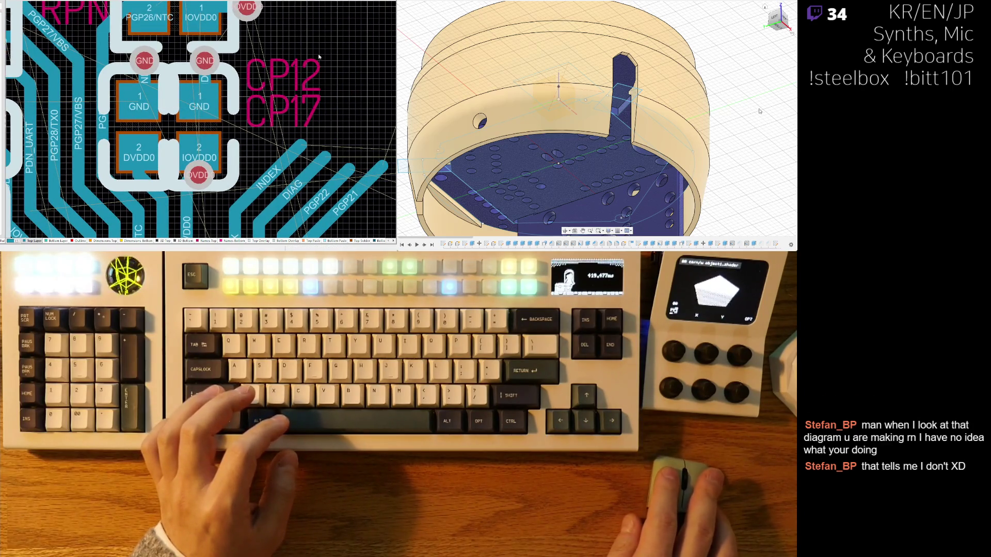
scroll(325, 53, "down", 2, "ctrl")
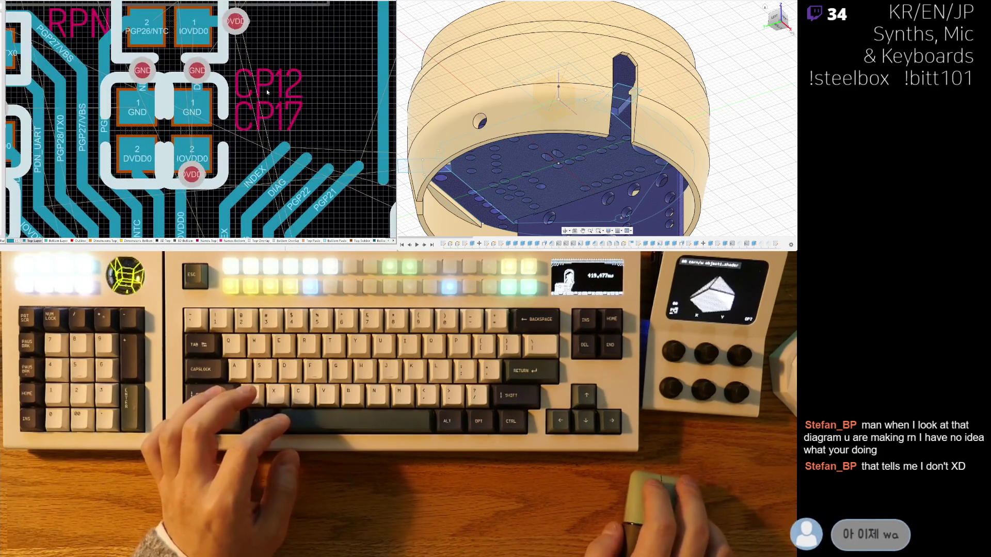
left_click(232, 130)
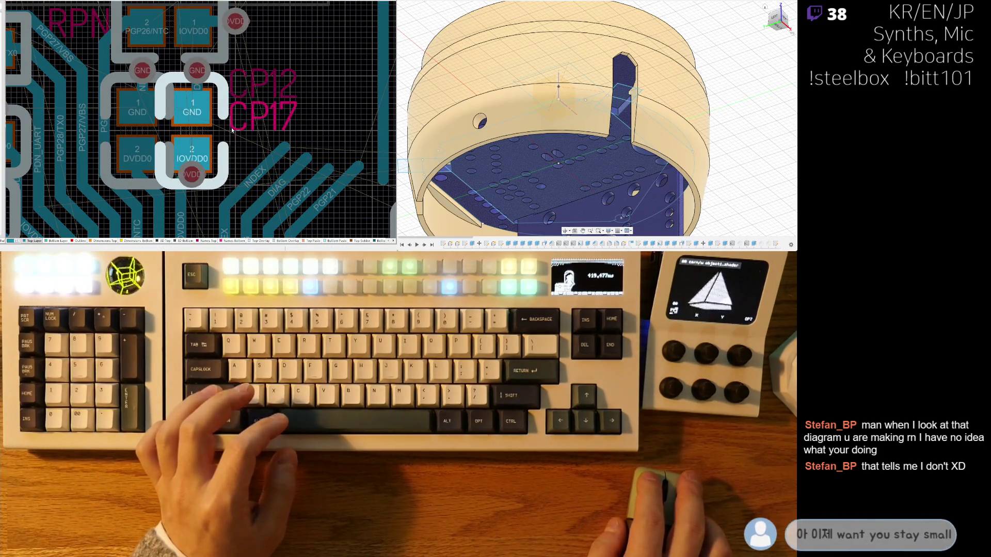
scroll(207, 136, "down", 3, "ctrl")
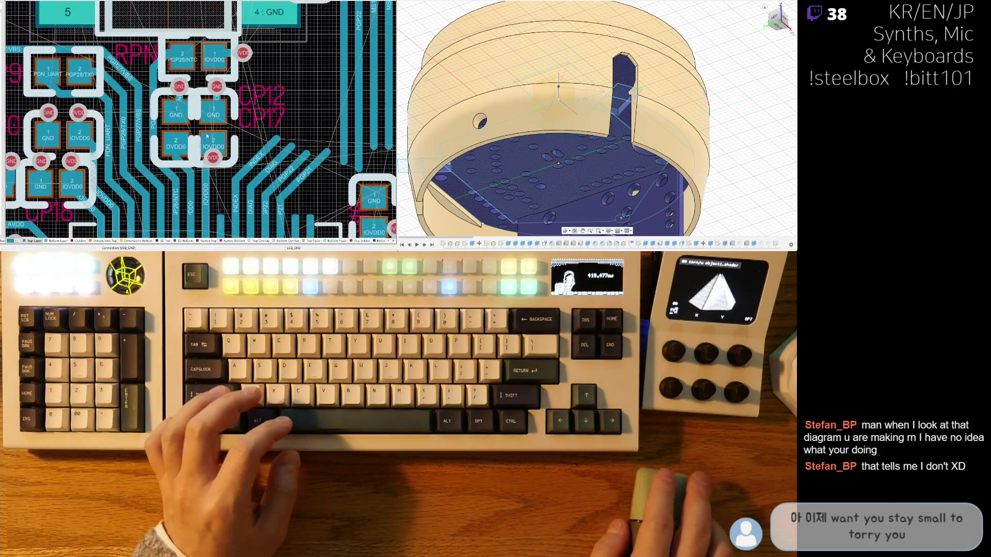
right_click_drag(253, 158, 268, 131)
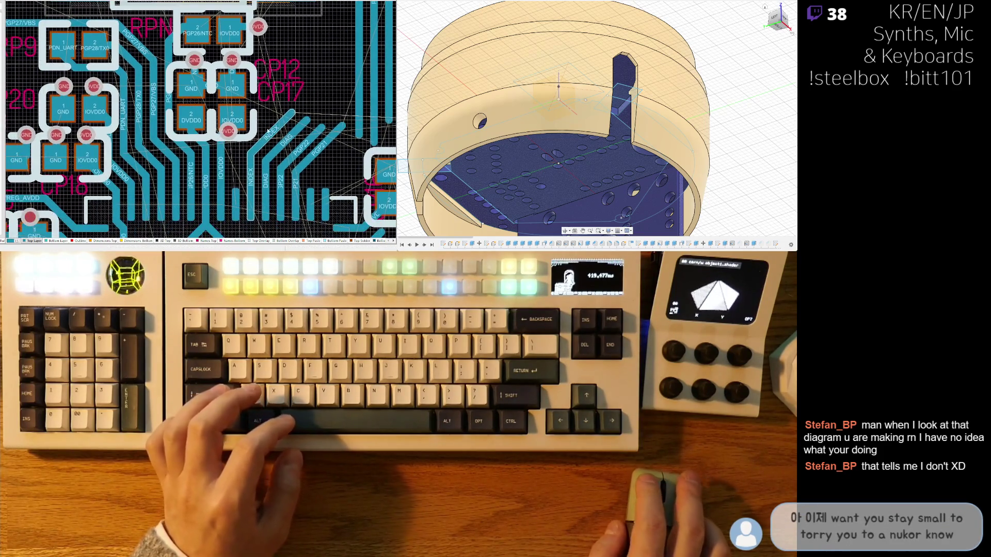
right_click_drag(240, 196, 213, 190)
key("ctrl+w")
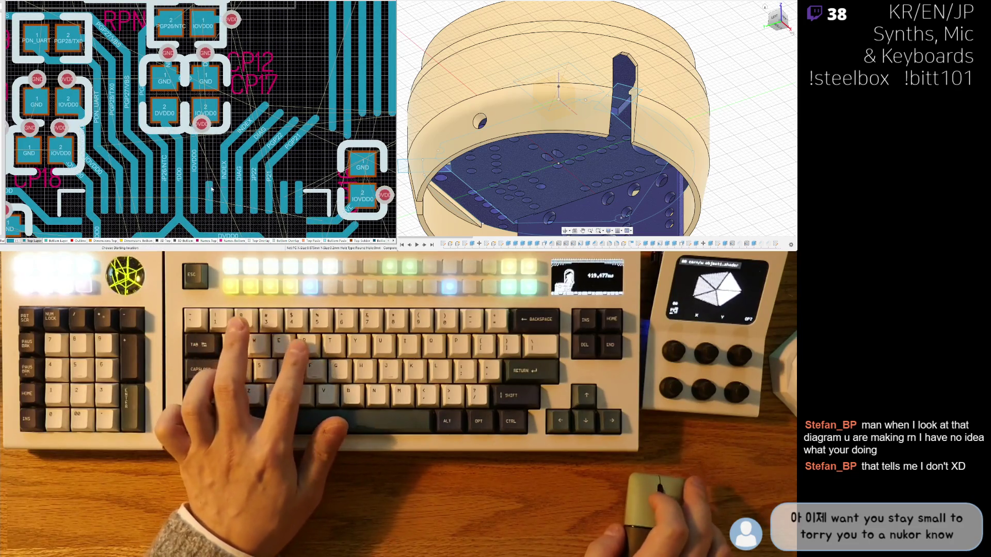
left_click(213, 189)
scroll(216, 126, "up", 2, "ctrl")
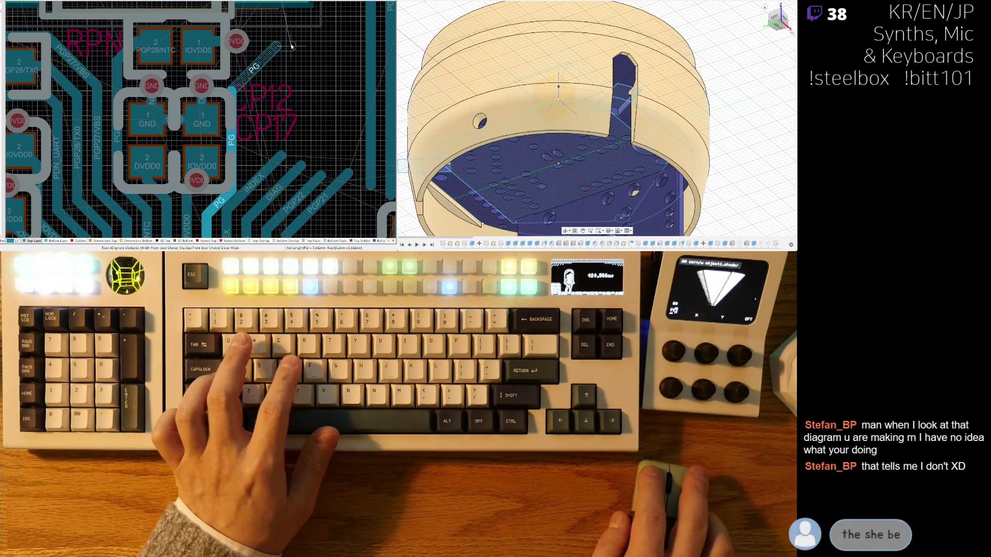
Cancel the unfinished PG route and begin rerouting the DIAG trace
right_click(290, 48)
scroll(255, 137, "down", 3)
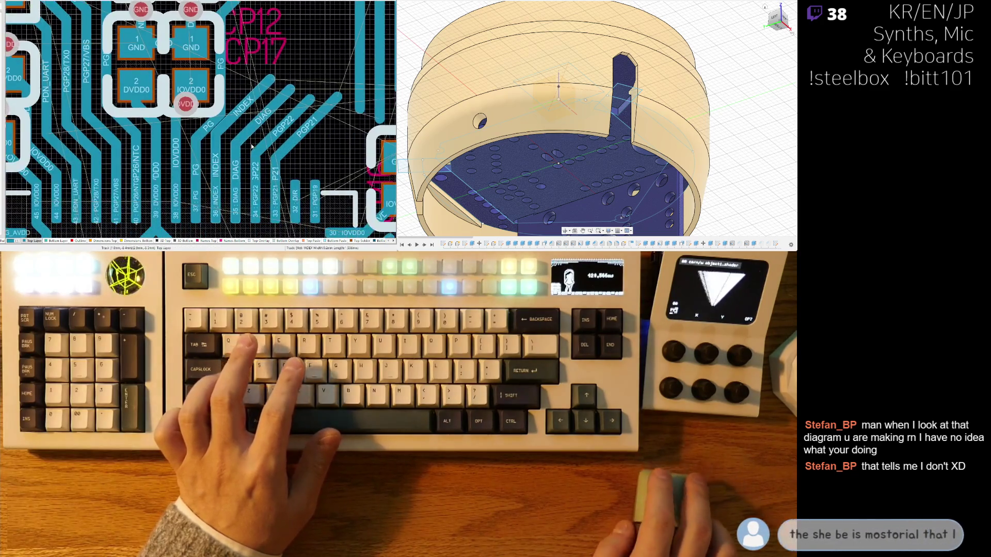
scroll(255, 137, "up", 2)
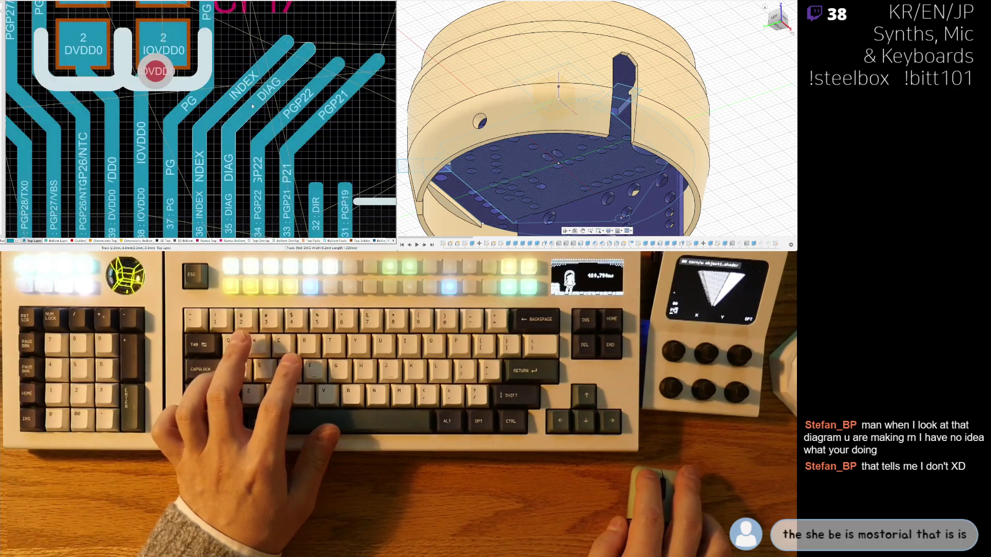
left_click(254, 109)
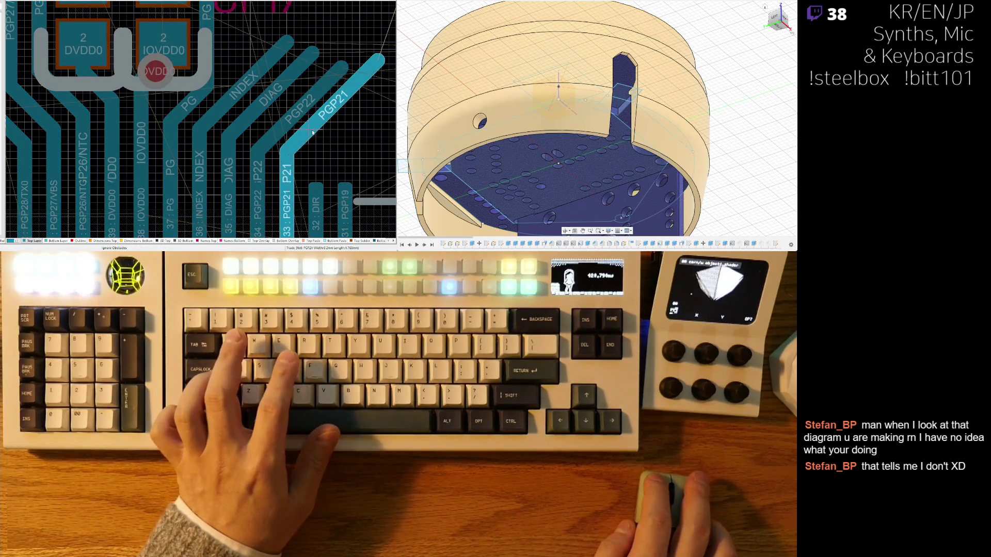
scroll(312, 137, "down", 3, "ctrl")
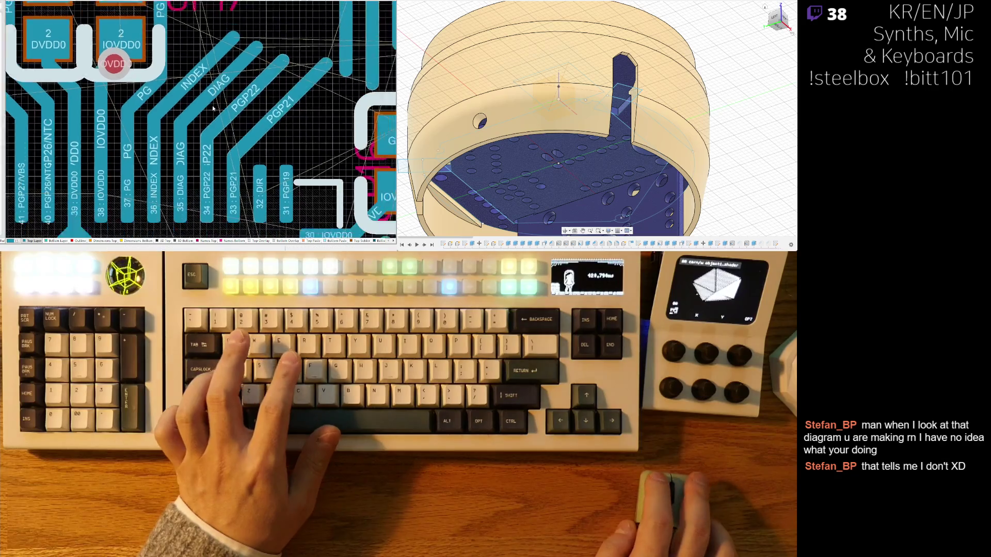
scroll(199, 158, "up", 2, "ctrl")
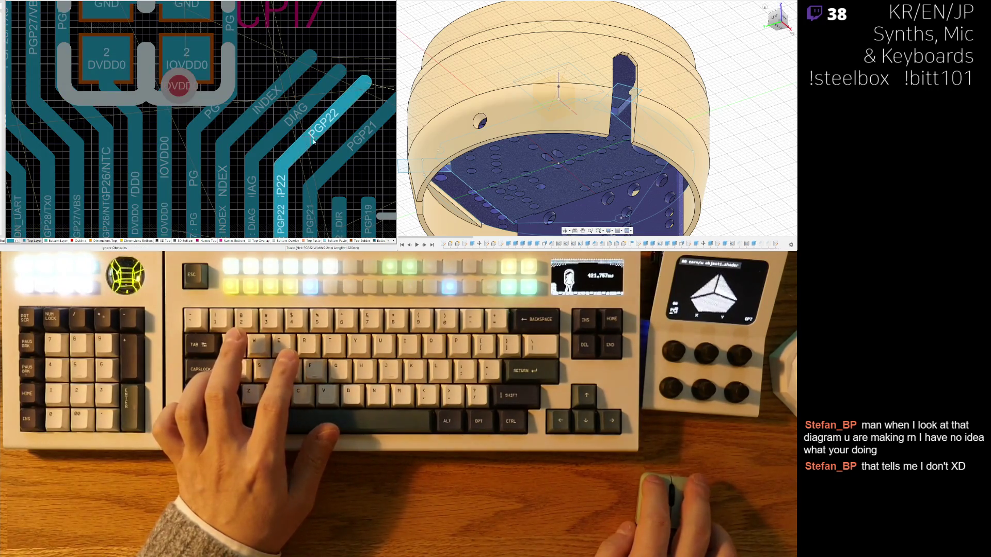
Run the DIR track from pin 32 diagonally up-right beside the PGP21 trace
right_click_drag(310, 145, 211, 113)
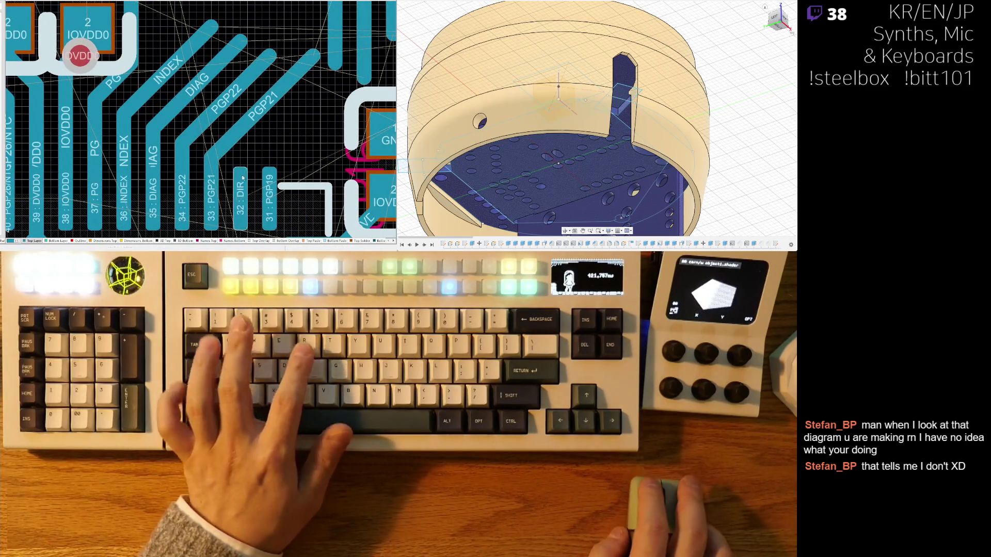
left_click(241, 181)
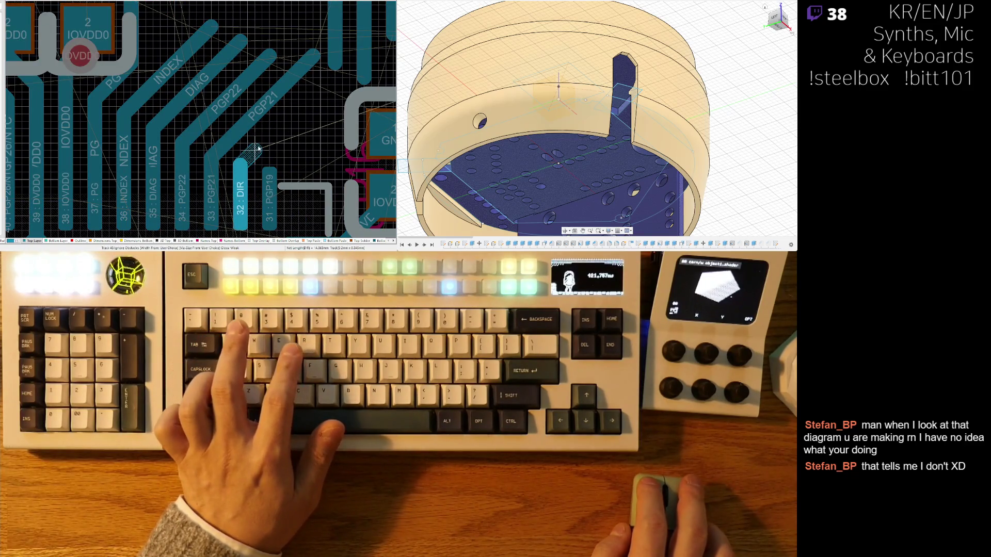
right_click(268, 149)
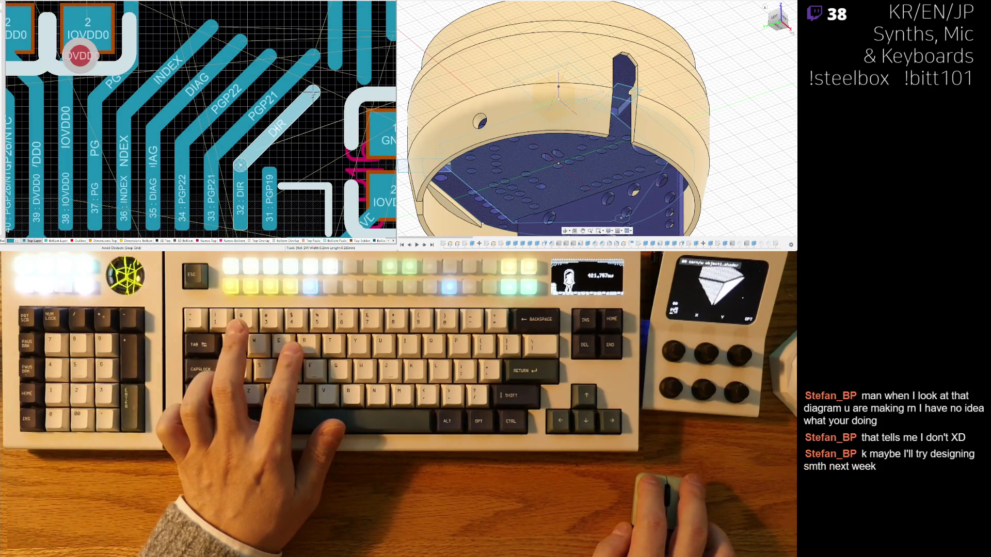
left_click(304, 101)
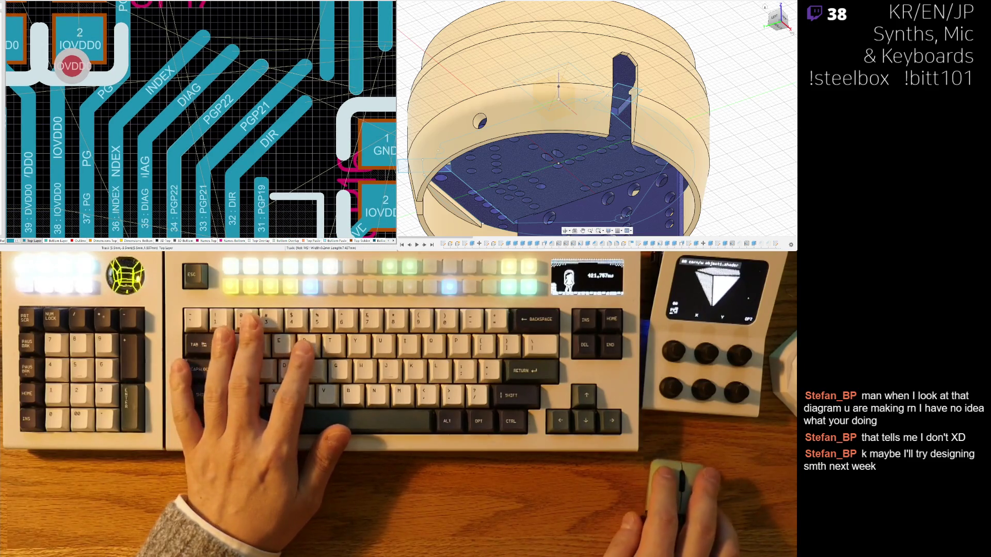
scroll(280, 141, "down", 3, "ctrl")
scroll(280, 142, "up", 3, "ctrl")
scroll(181, 148, "down", 2, "ctrl")
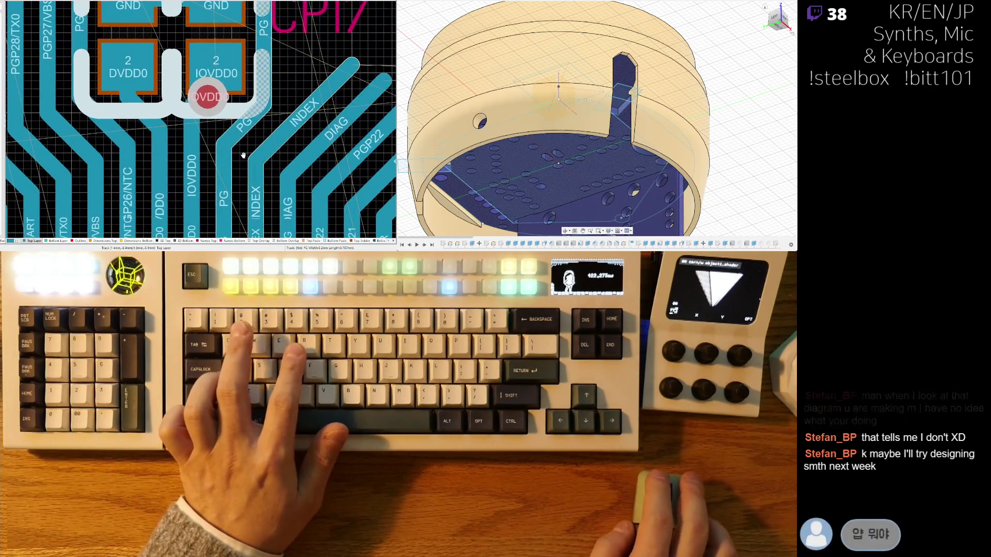
scroll(181, 148, "down", 2)
scroll(196, 147, "left", 4, "shift")
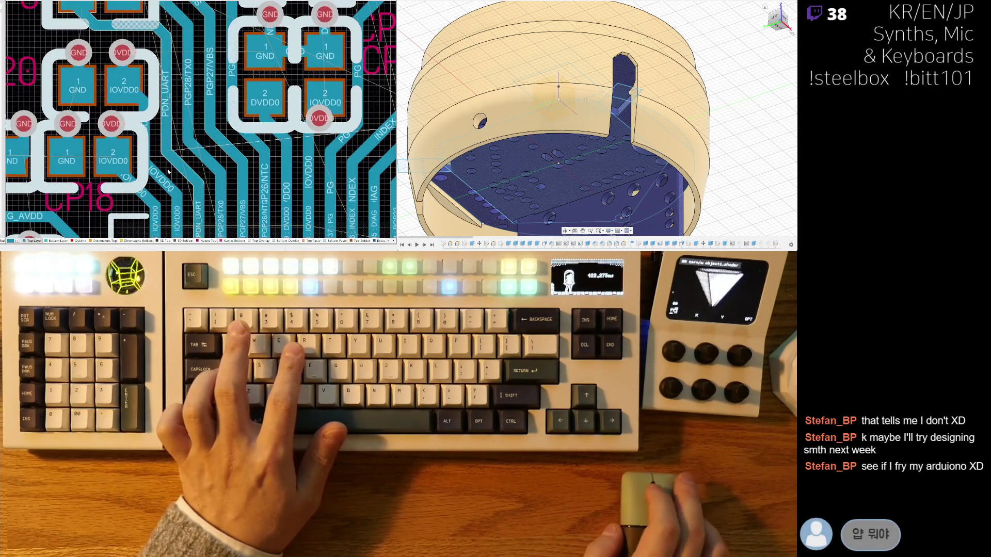
Reposition capacitor CP20 relative to its vias
left_click_drag(207, 146, 211, 143)
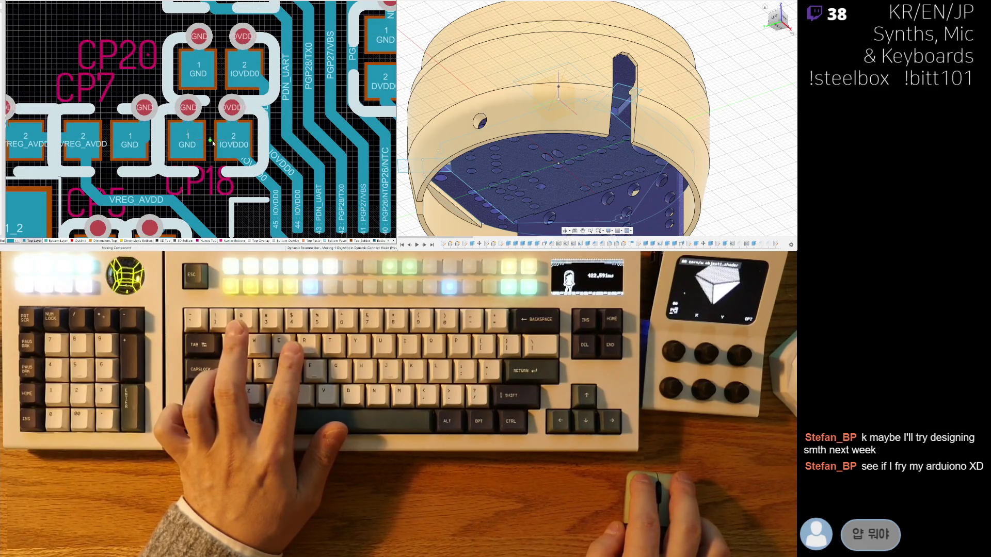
left_click(72, 127)
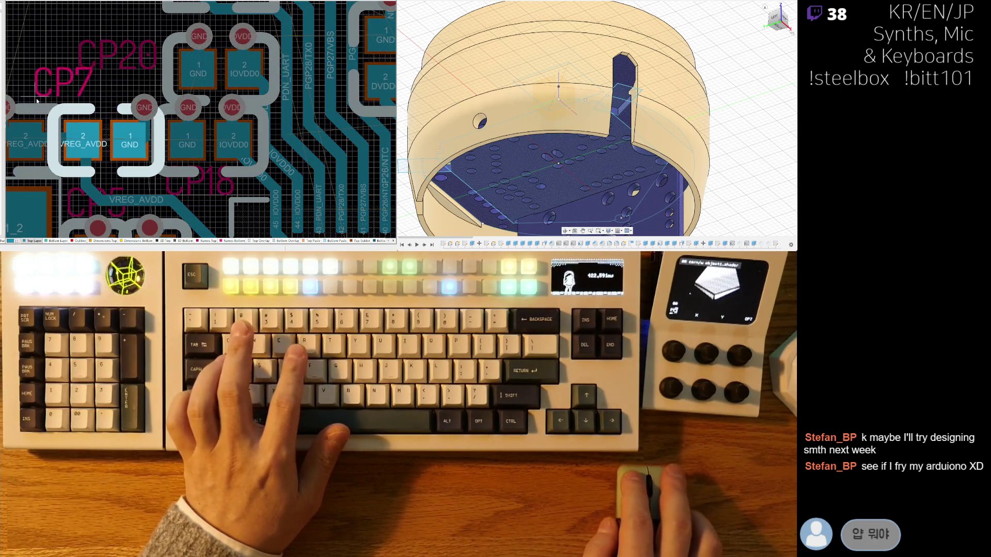
left_click_drag(115, 81, 129, 97)
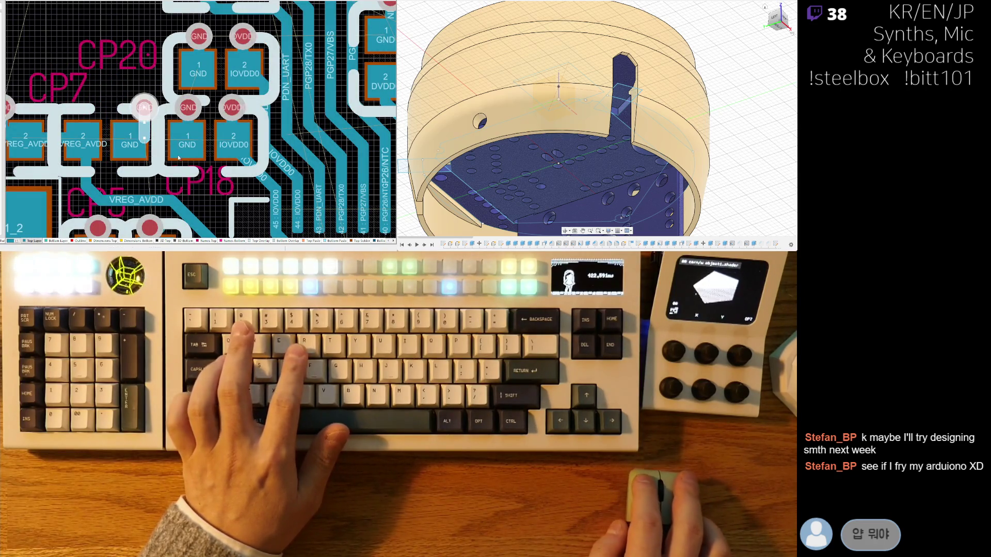
key("Escape")
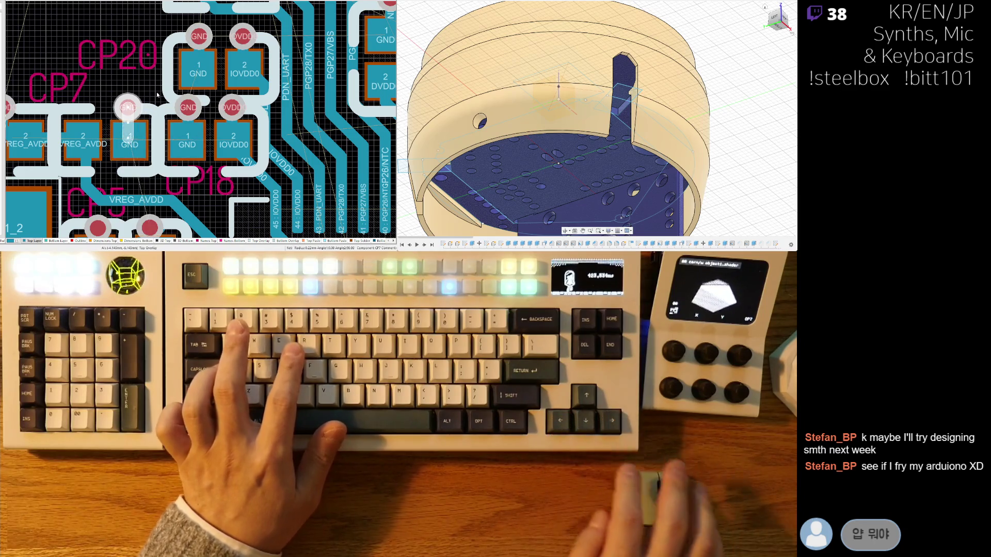
left_click_drag(162, 85, 191, 80)
right_click_drag(191, 80, 194, 183)
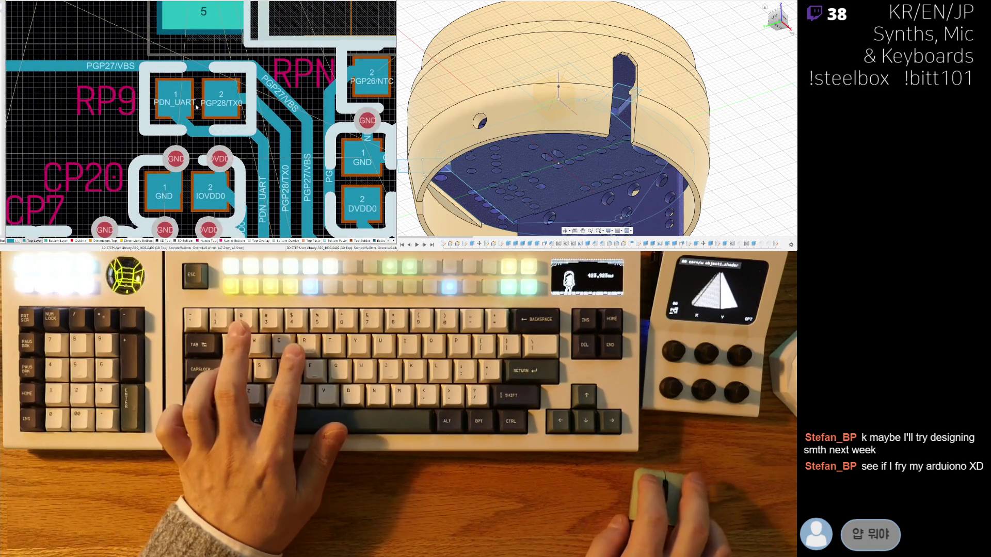
Shift resistors RP9 and RP1 slightly left and place CP7 at a new spot
left_click_drag(197, 107, 190, 102)
scroll(259, 138, "down", 5)
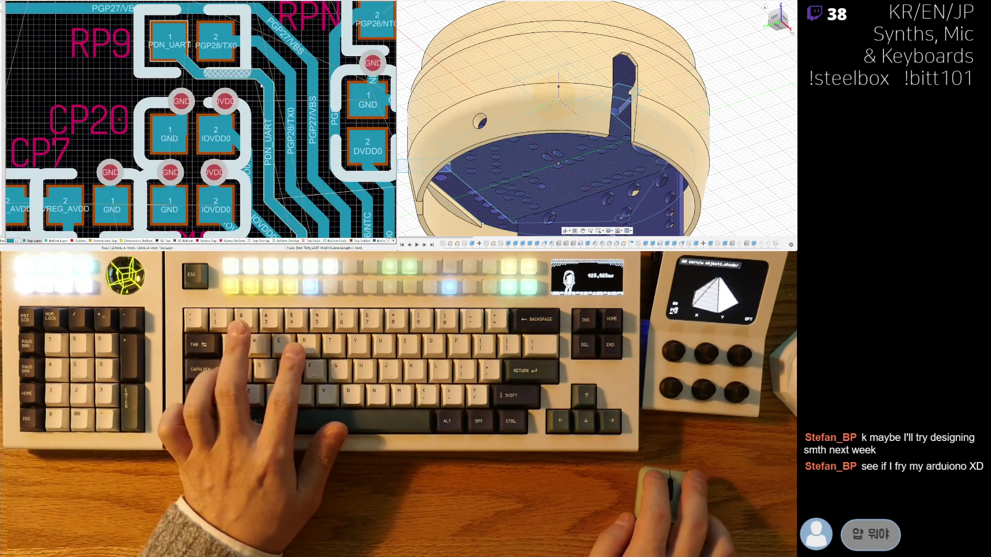
scroll(322, 144, "left", 4)
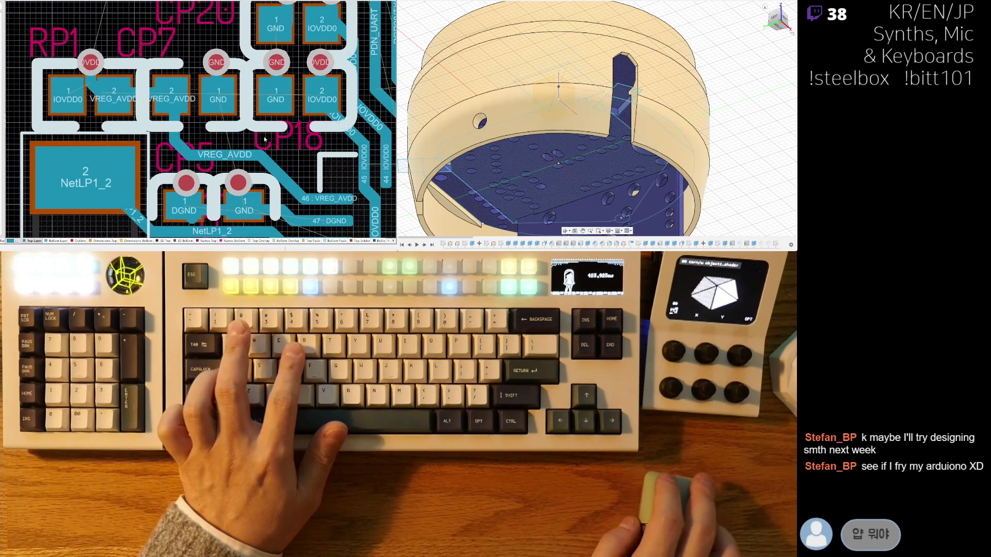
scroll(268, 139, "left", 2)
left_click_drag(151, 118, 138, 100)
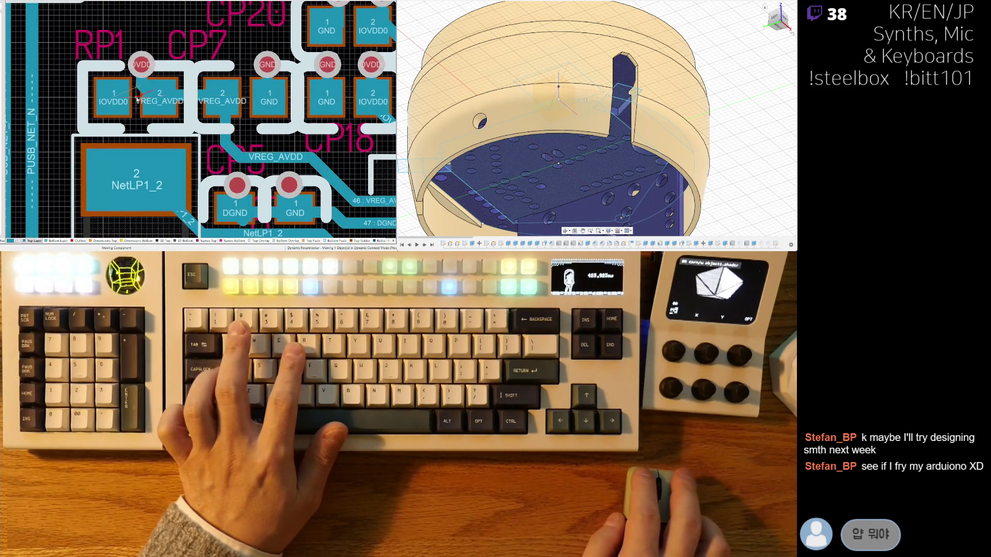
left_click_drag(165, 34, 146, 122)
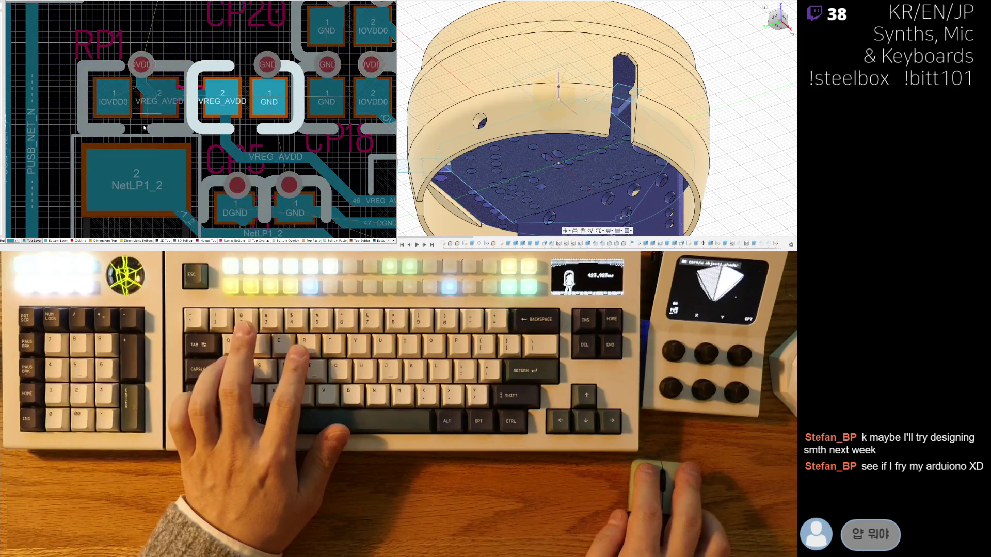
left_click(193, 59)
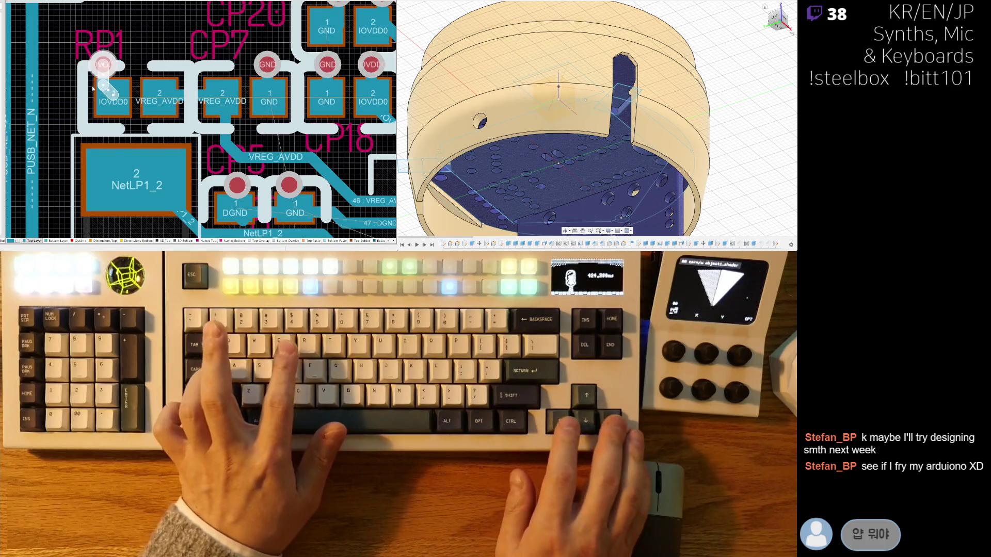
key("Left")
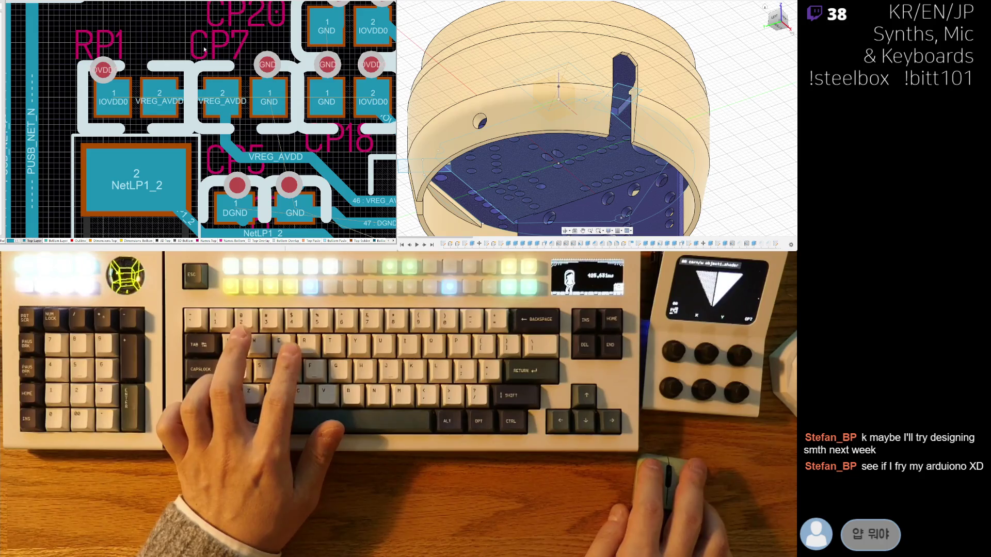
Move CP7 further left and CP18 left into place beside their power vias
left_click(268, 66)
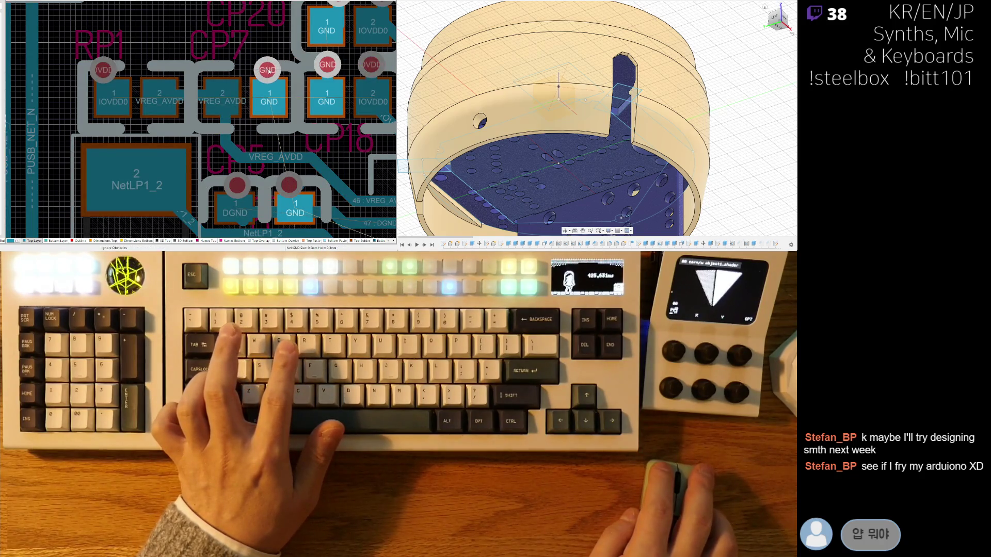
left_click(182, 97)
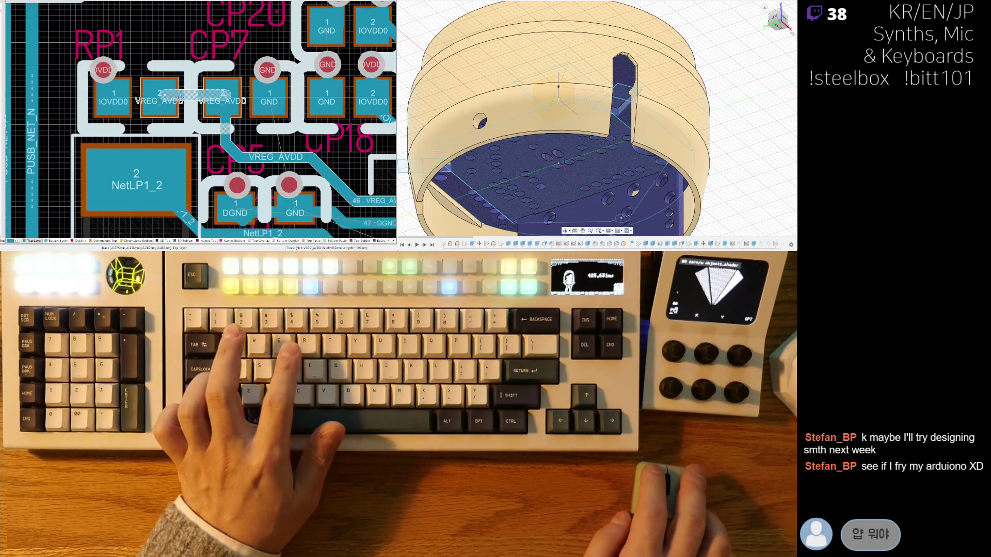
left_click_drag(254, 85, 218, 125)
scroll(233, 87, "right", 3)
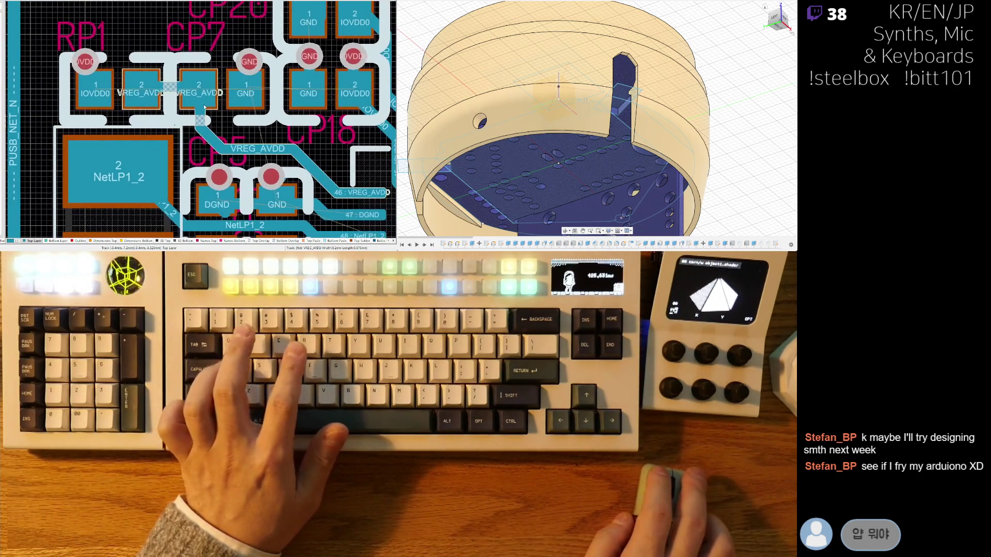
left_click_drag(233, 87, 243, 92)
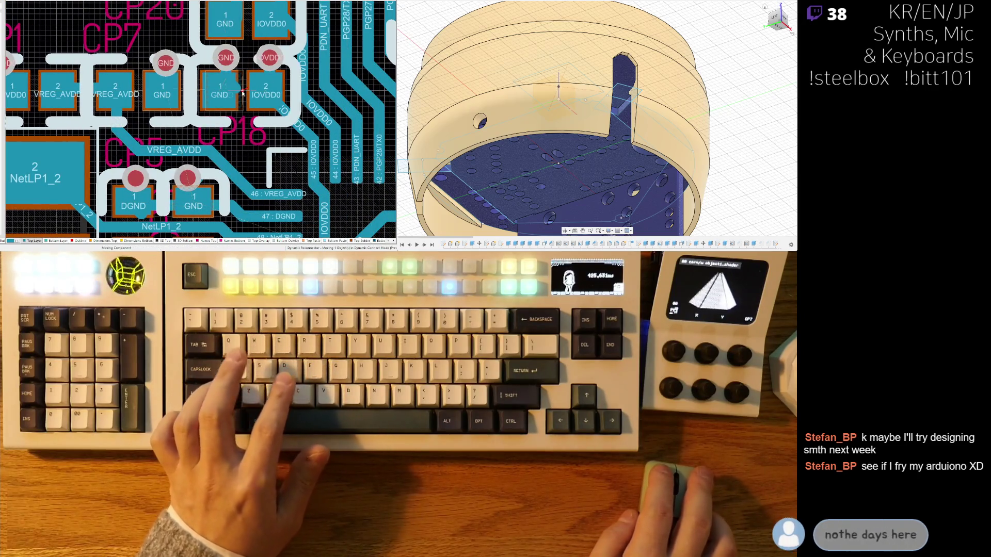
scroll(244, 92, "up", 2)
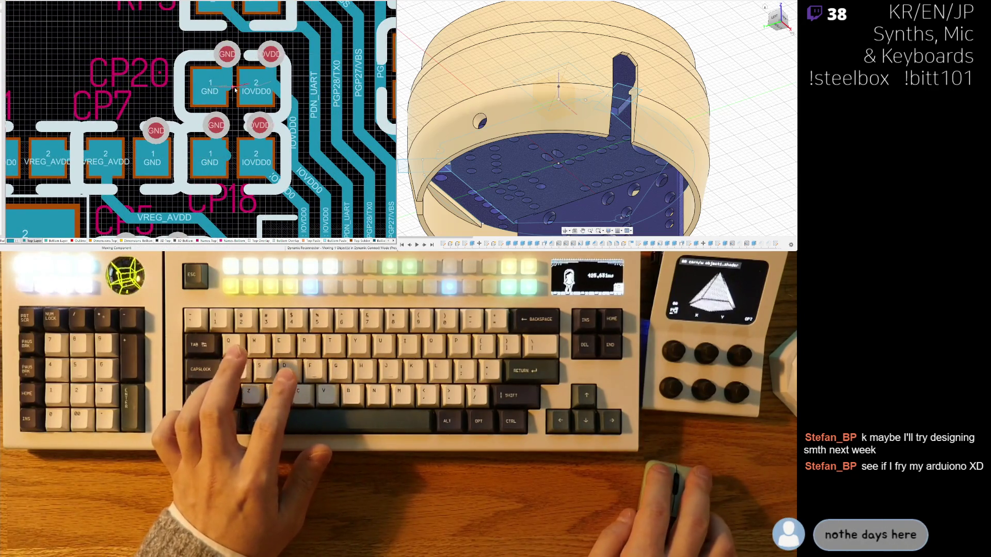
scroll(242, 113, "up", 2)
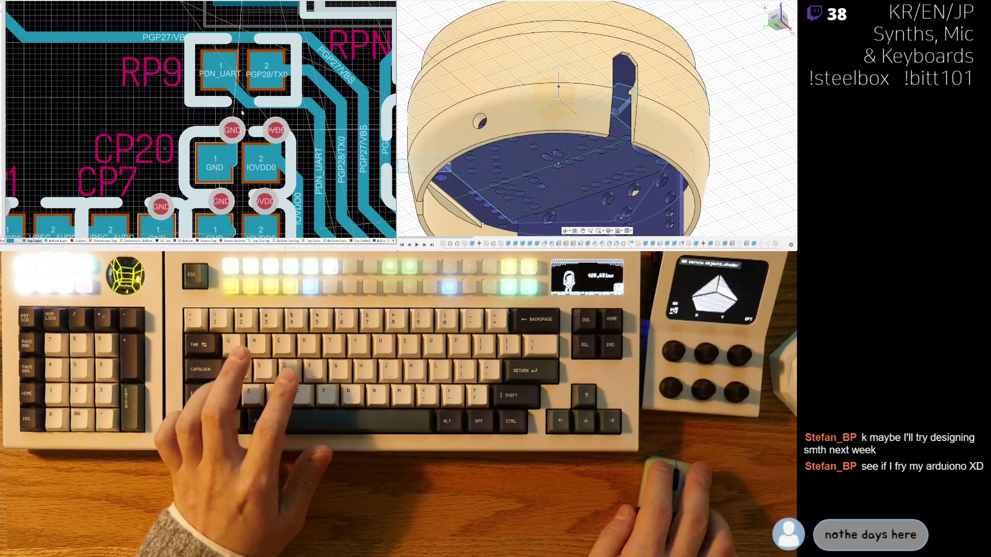
left_click(240, 73)
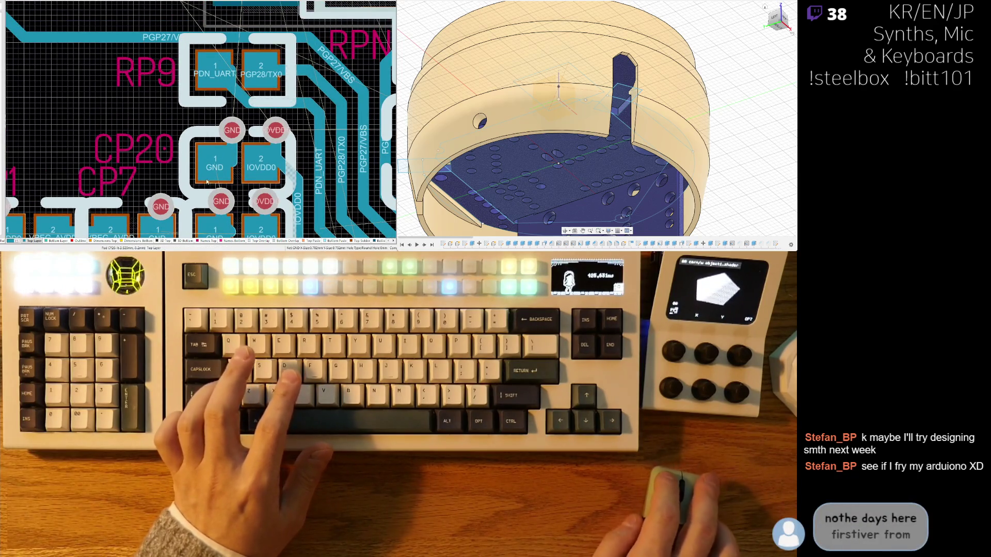
scroll(208, 182, "down", 2)
key("ctrl+w")
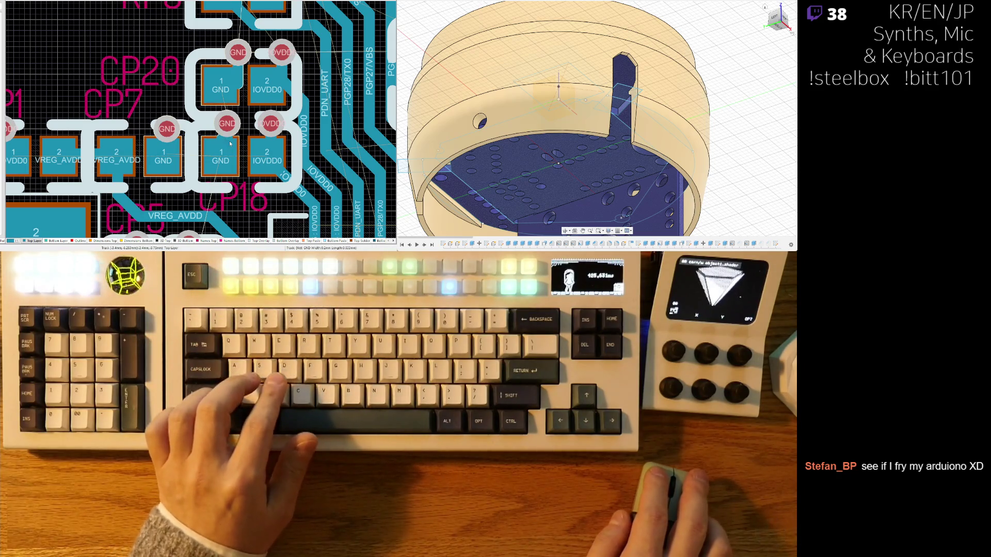
Route a track from the capacitor GND pad to its GND via
left_click(226, 158)
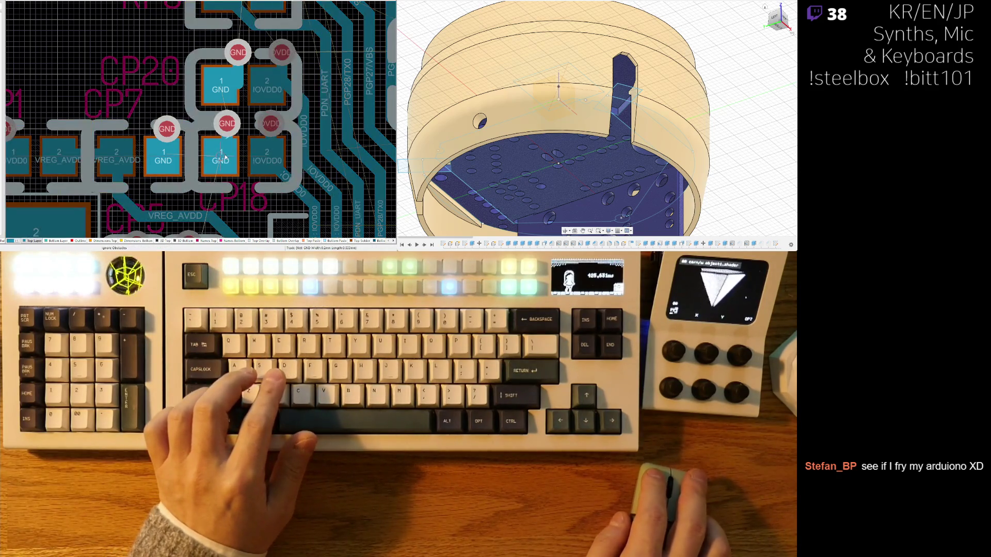
right_click(277, 145)
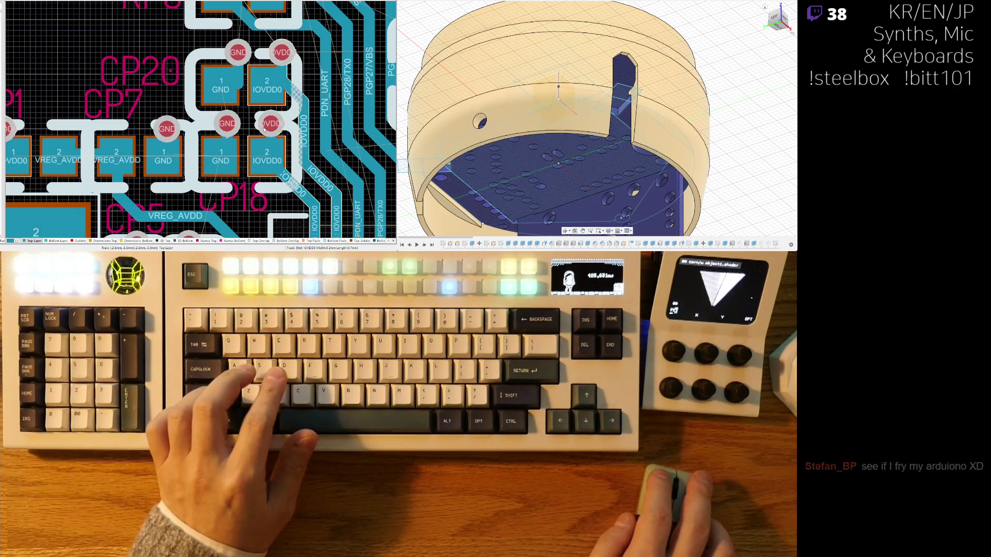
right_click_drag(243, 87, 226, 84)
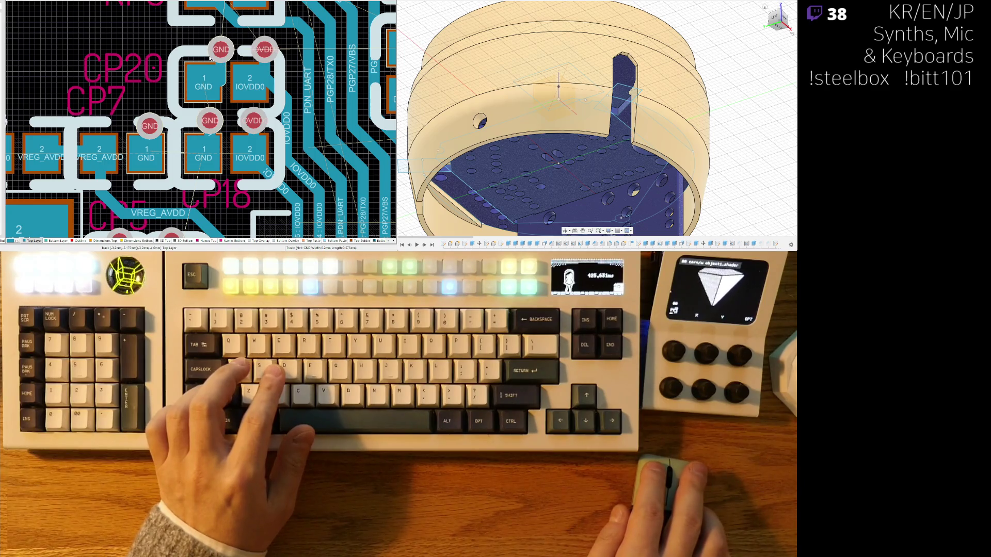
left_click(219, 61)
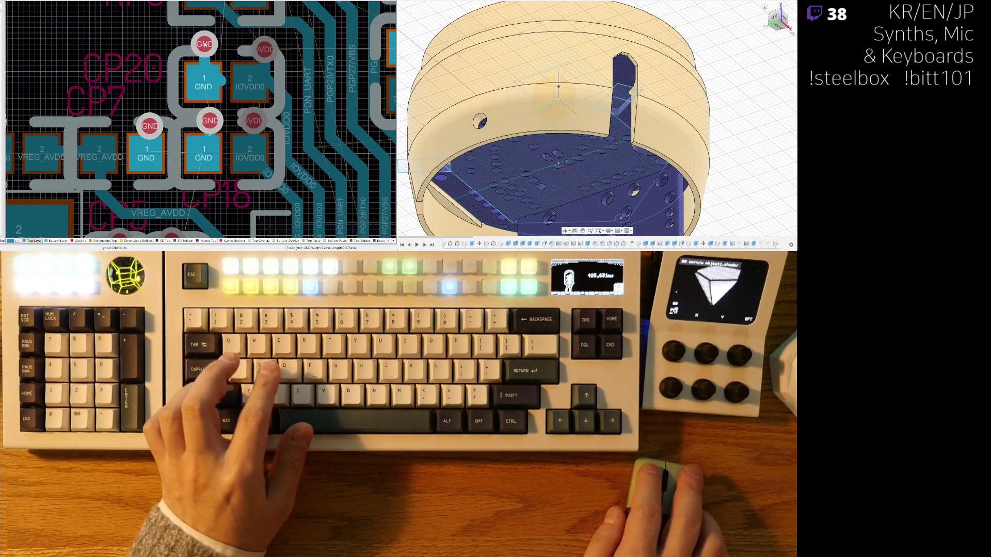
left_click(205, 49)
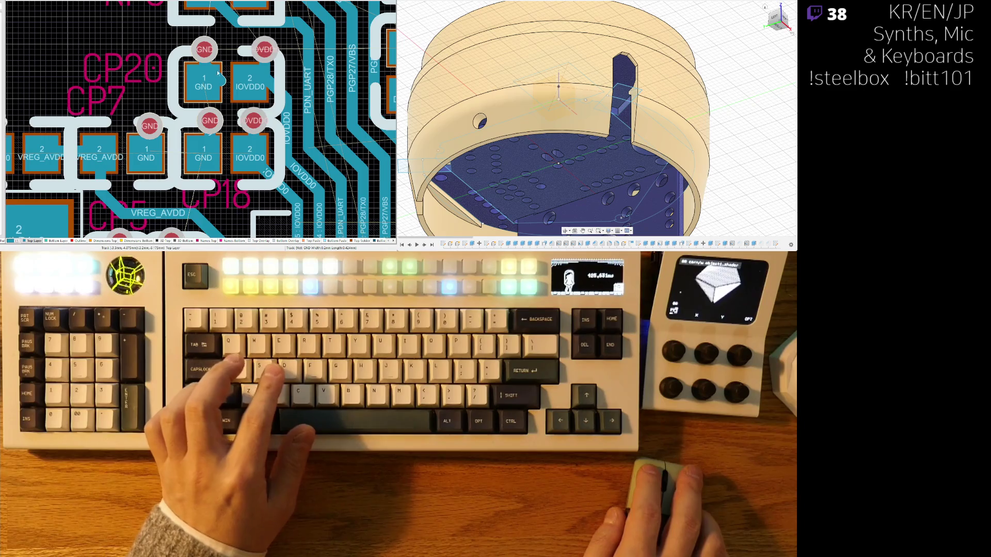
Connect the IOVDD0 capacitor pads to their vias with short tracks and start another IOVDD0 track
left_click(276, 50)
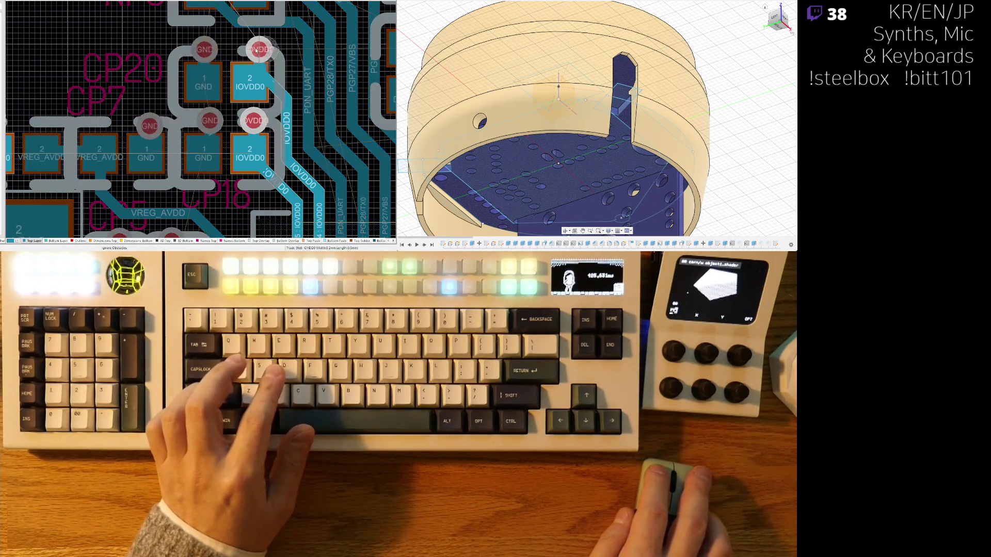
left_click(251, 50)
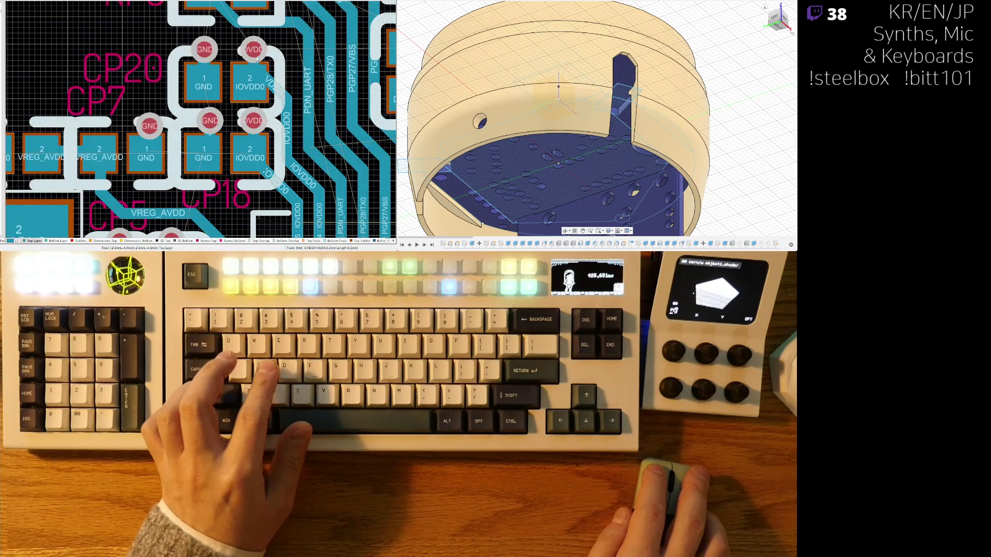
left_click(266, 79)
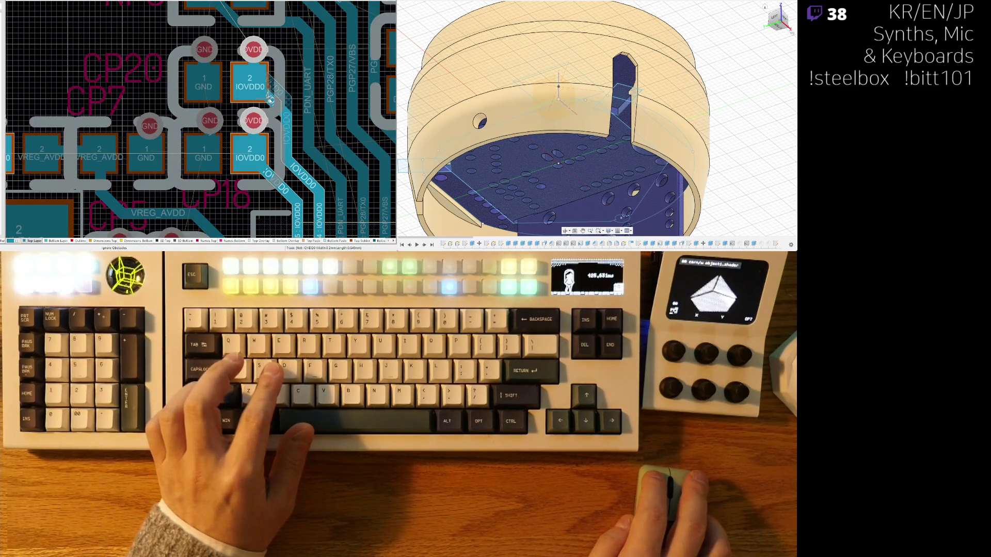
left_click(271, 99)
right_click_drag(236, 155, 223, 127)
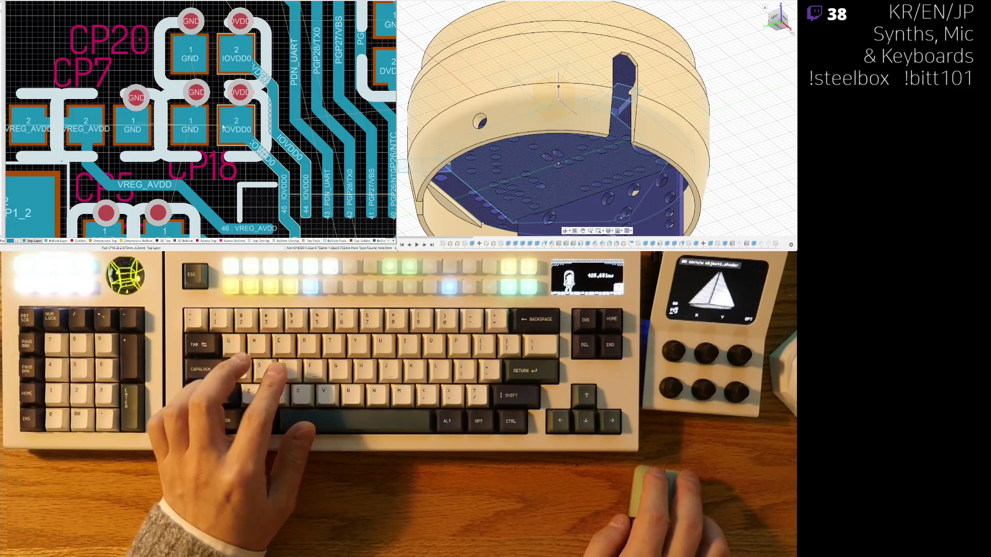
mouse_move(277, 157)
right_mouse_down()
mouse_move(241, 117)
mouse_move(223, 127)
right_mouse_up()
left_click(214, 140)
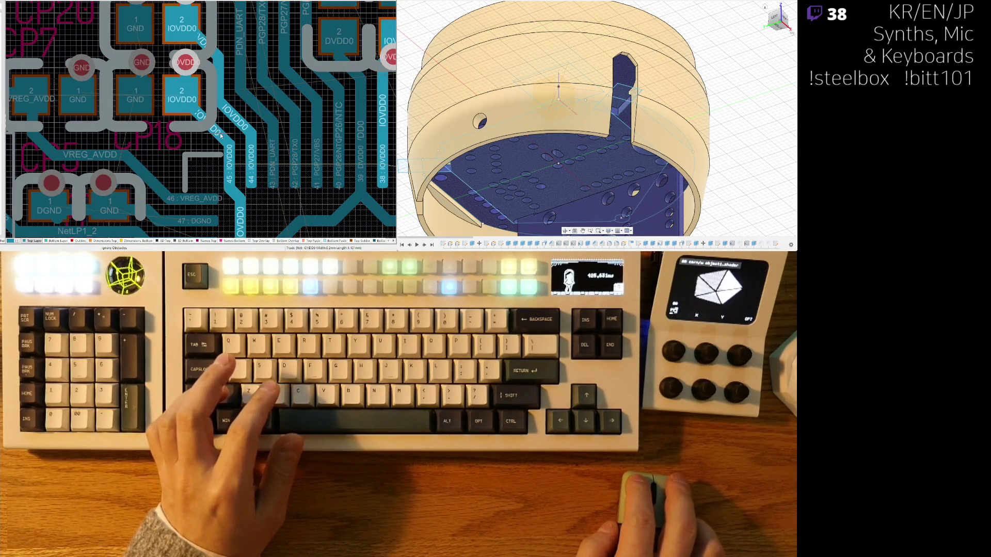
Finish the IOVDD0 route and start the next track near PGP28/TX0
left_click(221, 137)
right_click_drag(220, 137, 214, 152)
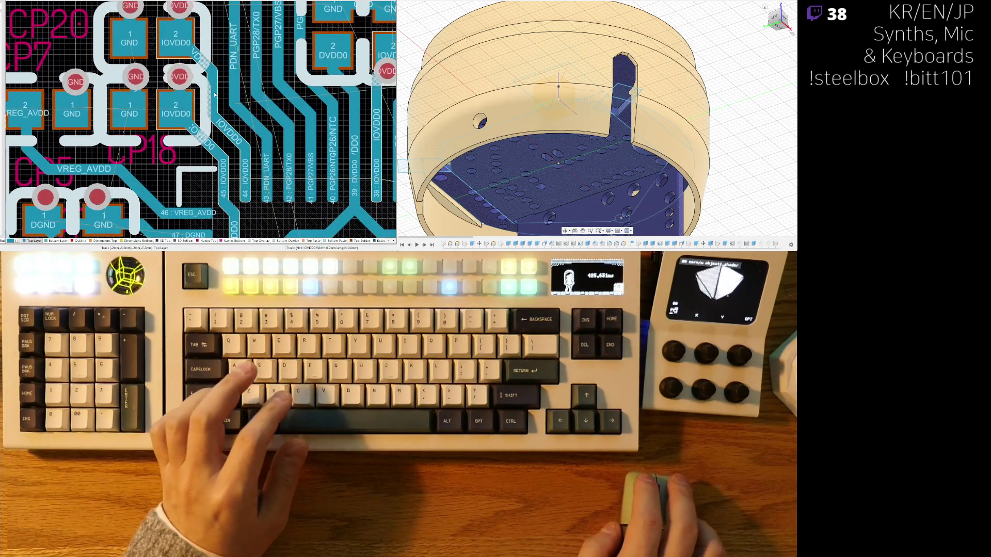
left_click(210, 95)
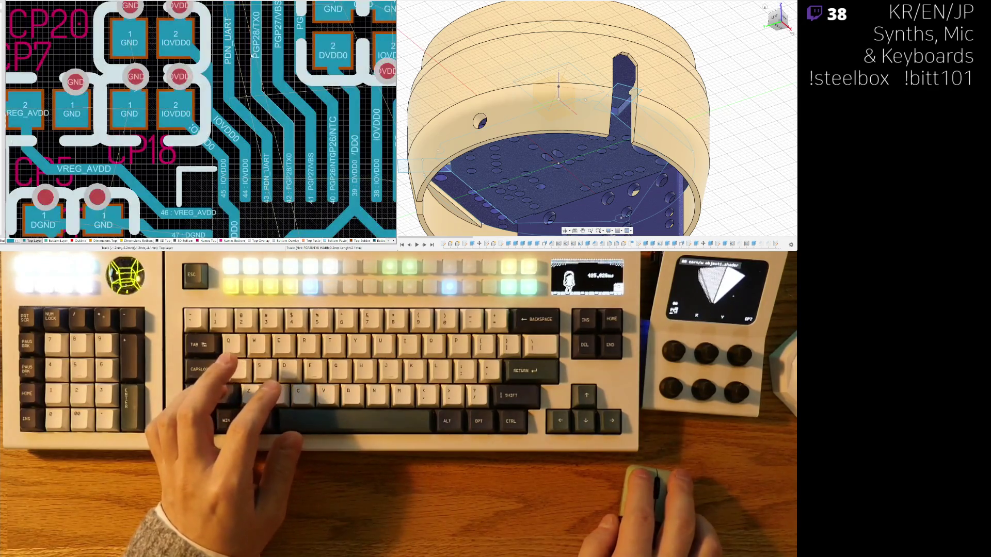
right_click_drag(255, 57, 229, 142)
Route PDN_UART, PGP28/TX0, PGP27/VBS and PGP26/NTC as parallel diagonal tracks to their pads
left_click(111, 39)
left_click(203, 65)
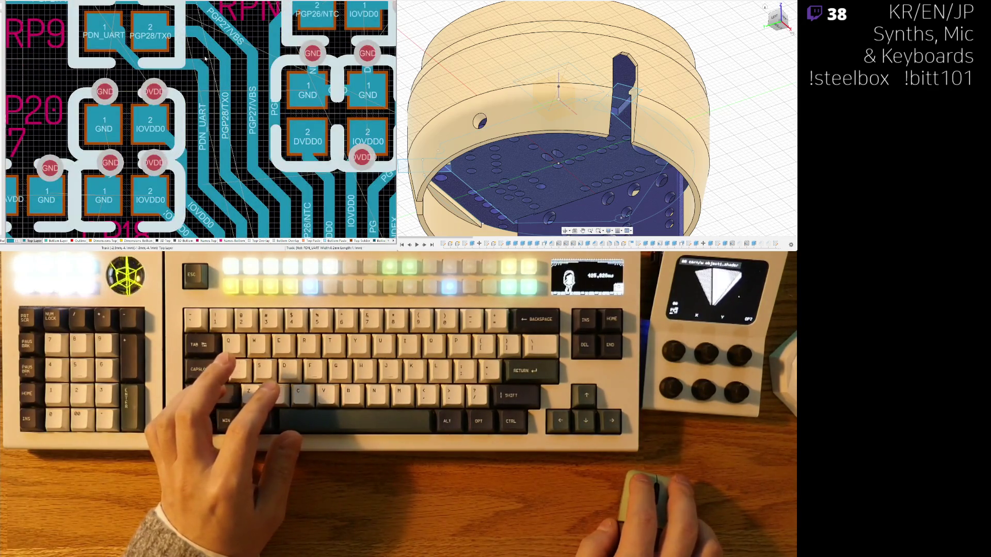
left_click(179, 69)
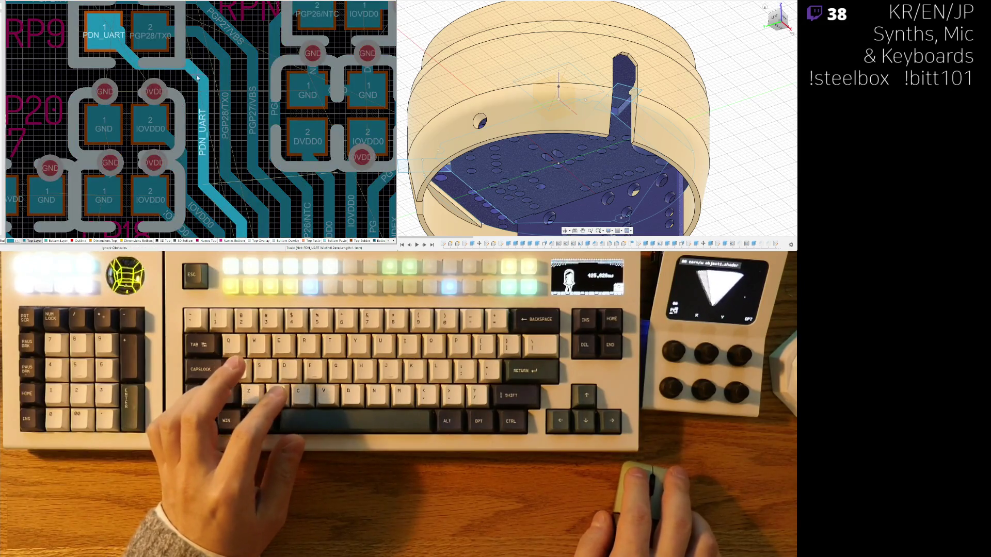
left_click(194, 84)
left_click(150, 32)
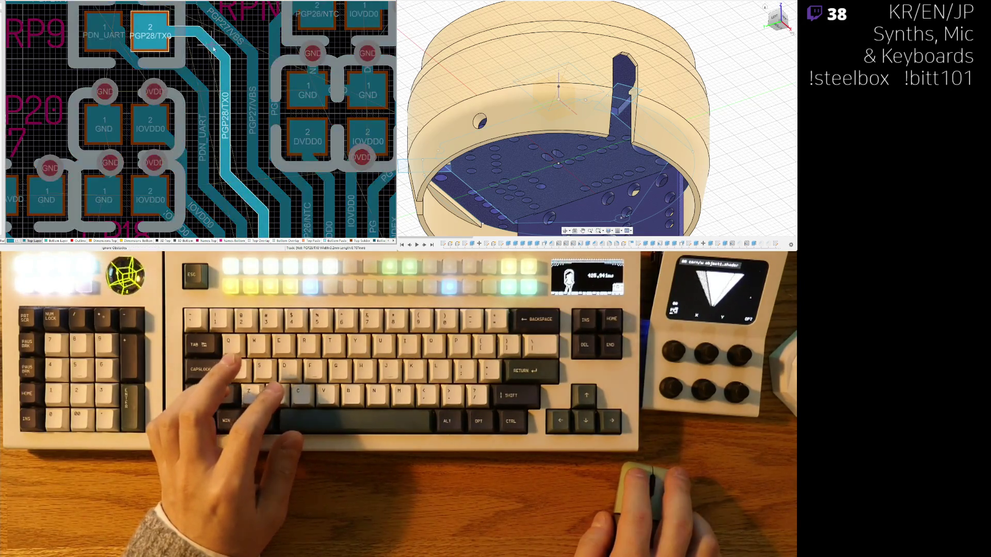
left_click(212, 67)
left_click(237, 40)
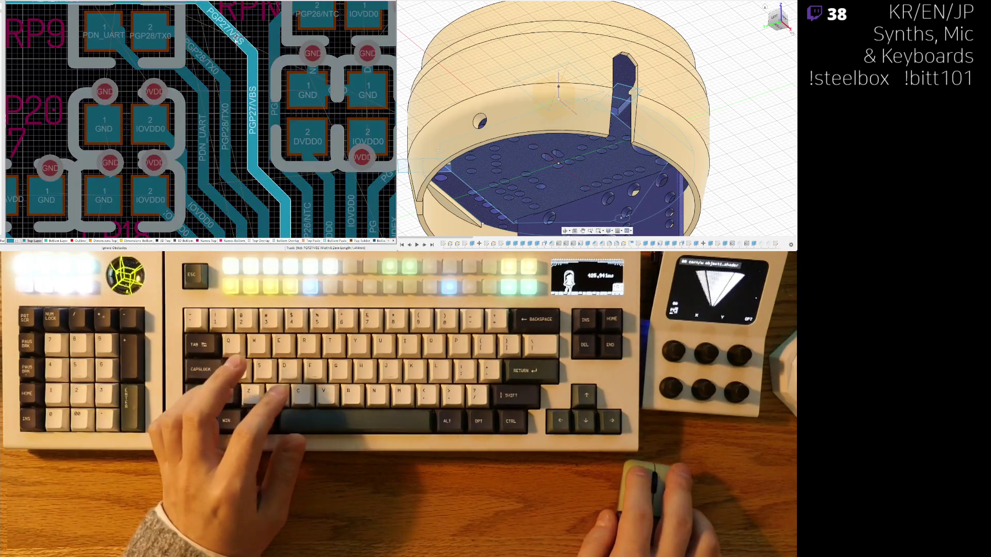
left_click(230, 59)
left_click(274, 130)
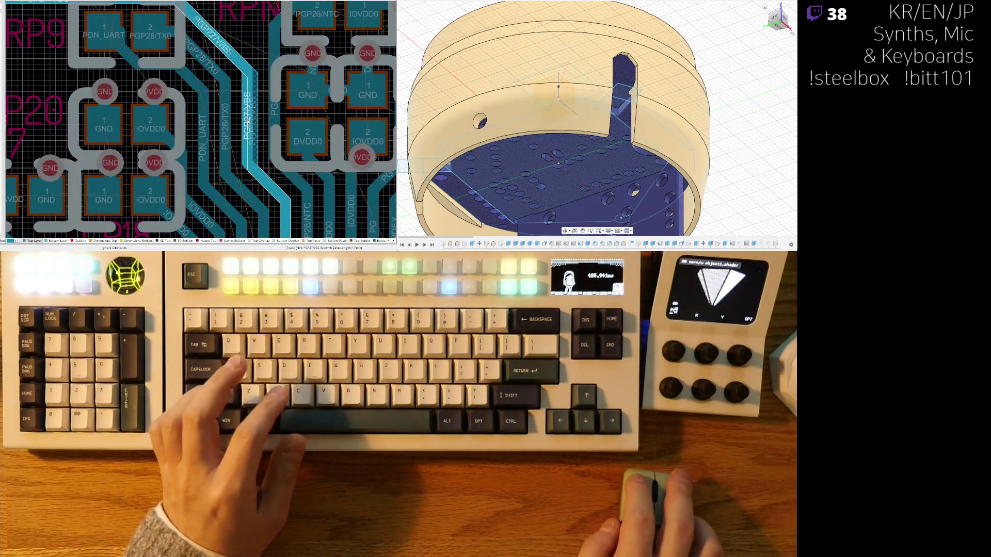
left_click(316, 15)
left_click(326, 52)
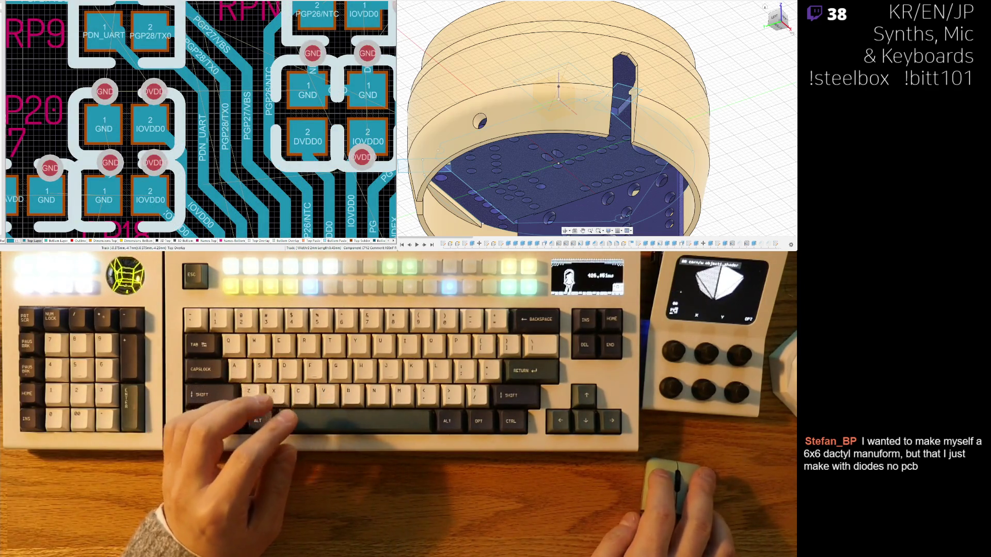
Move the GND/DVDD0 capacitor and shift the PGP28/TX0 diagonal segment right
mouse_move(239, 177)
right_mouse_down()
mouse_move(86, 180)
mouse_move(174, 181)
right_mouse_up()
left_click_drag(243, 120, 241, 116)
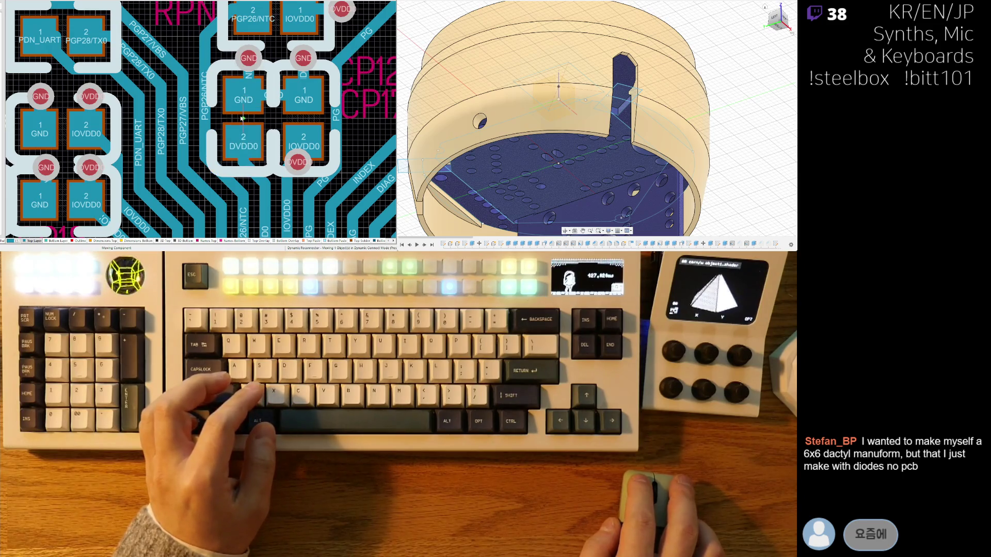
right_click_drag(164, 186, 197, 129)
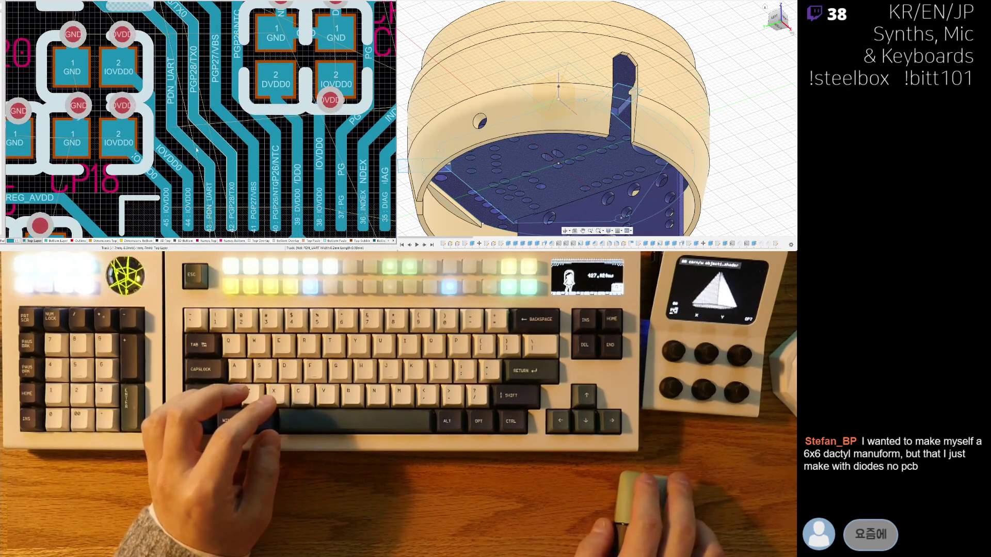
mouse_move(186, 145)
left_mouse_down()
mouse_move(216, 149)
mouse_move(259, 129)
mouse_move(241, 136)
left_mouse_up()
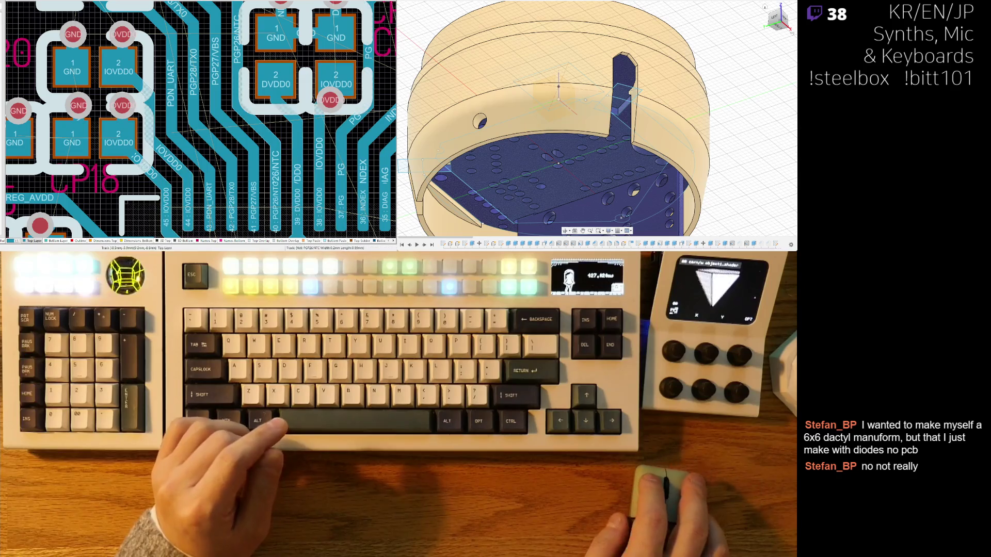
Route a new IOVDD0 track from pad 2 onto the pin 45 run
right_click_drag(210, 154, 189, 102)
scroll(189, 103, "up", 3, "ctrl")
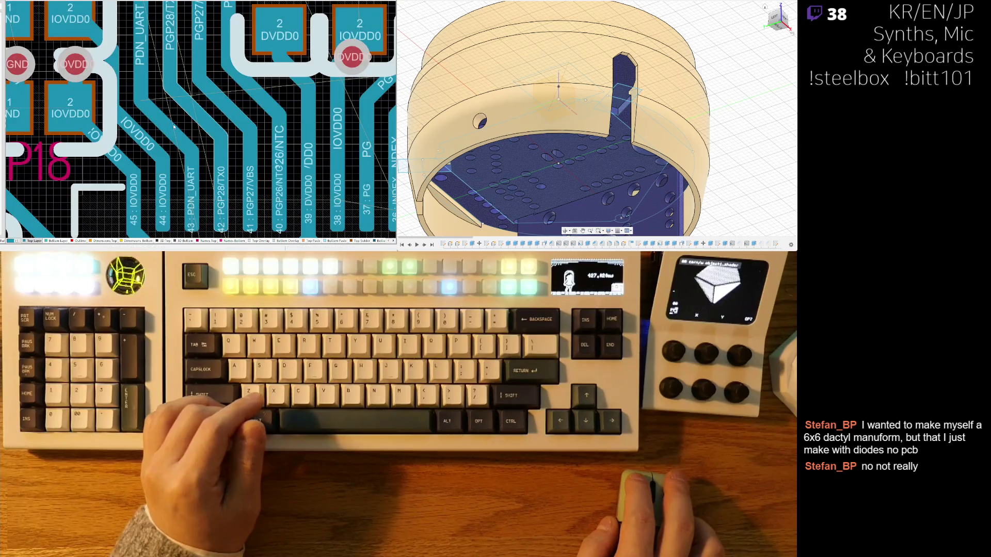
right_click_drag(233, 117, 318, 95)
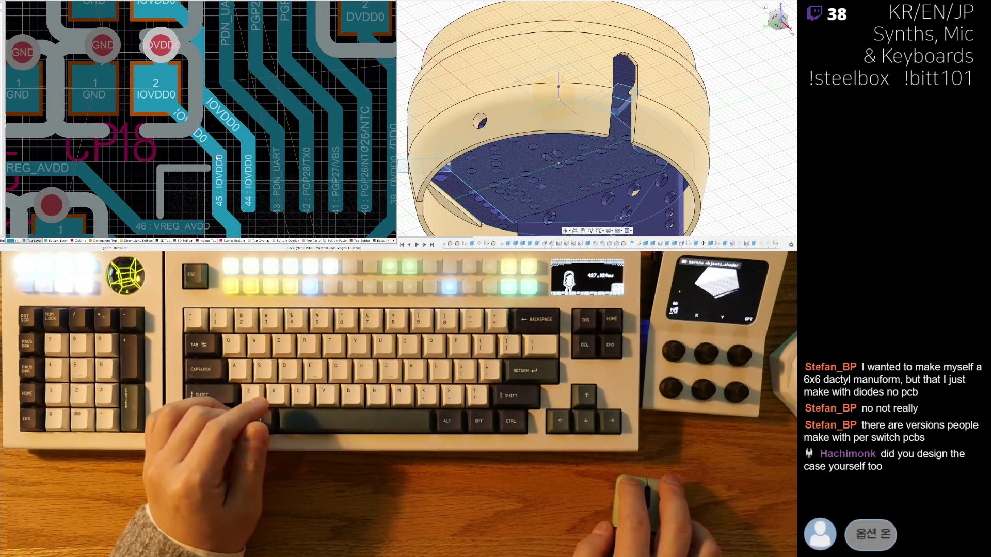
left_click(219, 158)
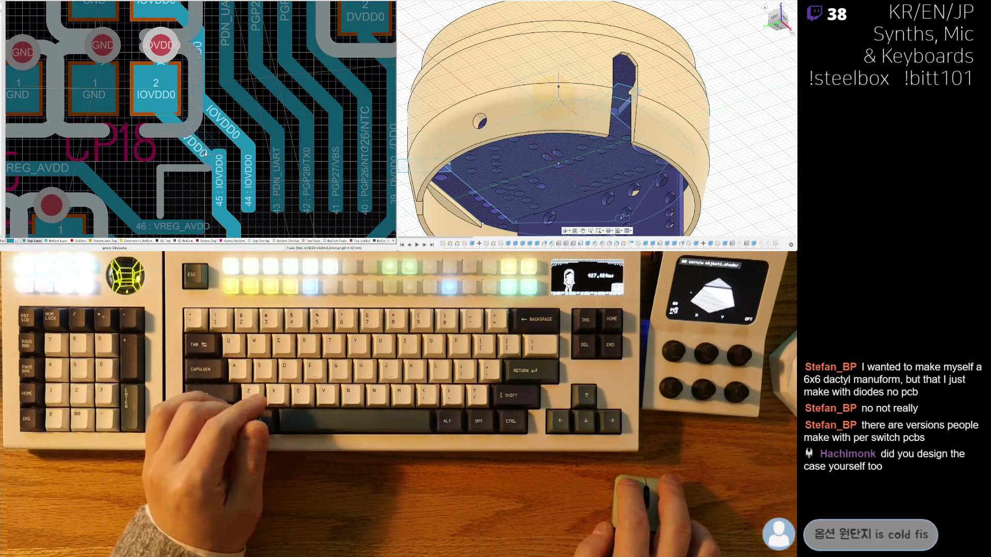
left_click(211, 152)
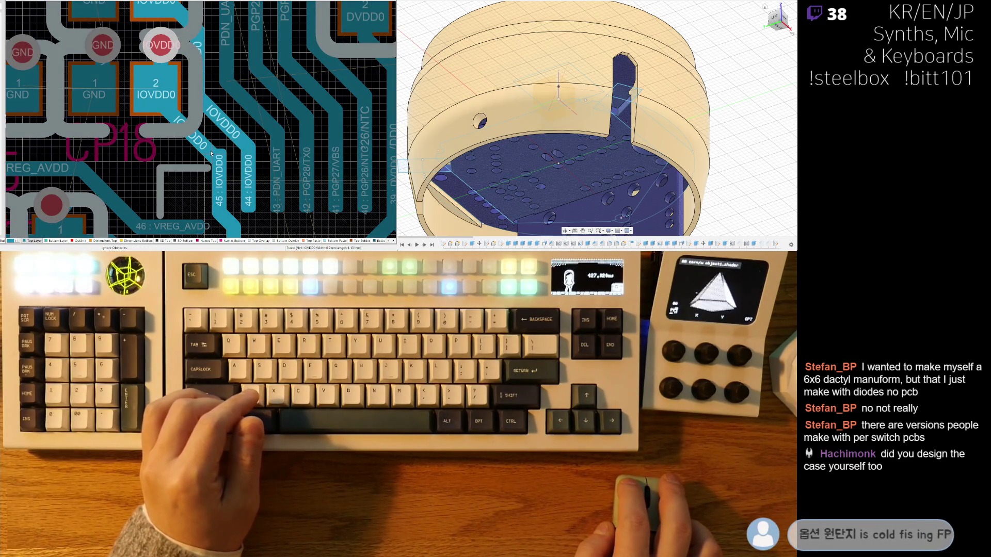
right_click(255, 107)
Try rerouting the PDN_UART and PGP28/TX0 tracks, cancelling both
left_click(255, 107)
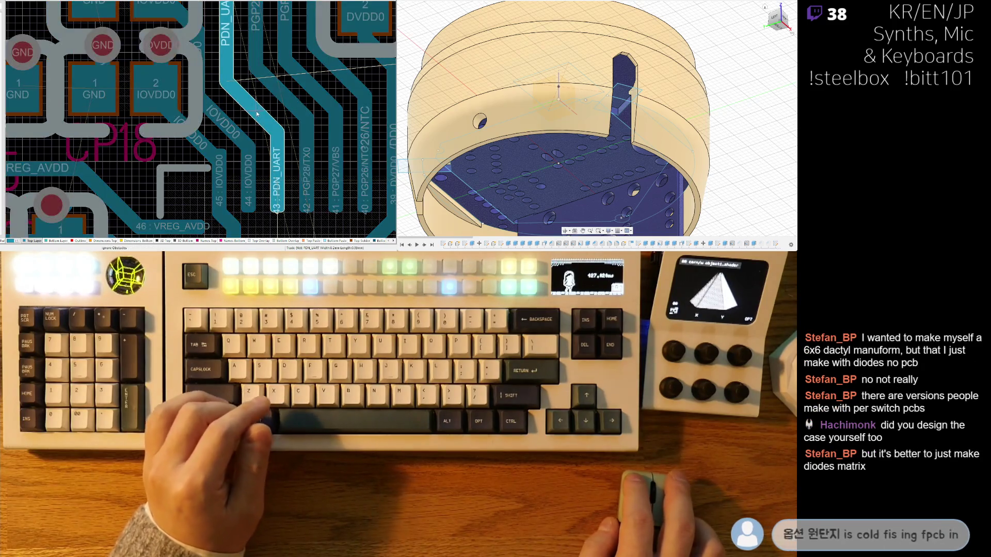
right_click(259, 118)
left_click(290, 115)
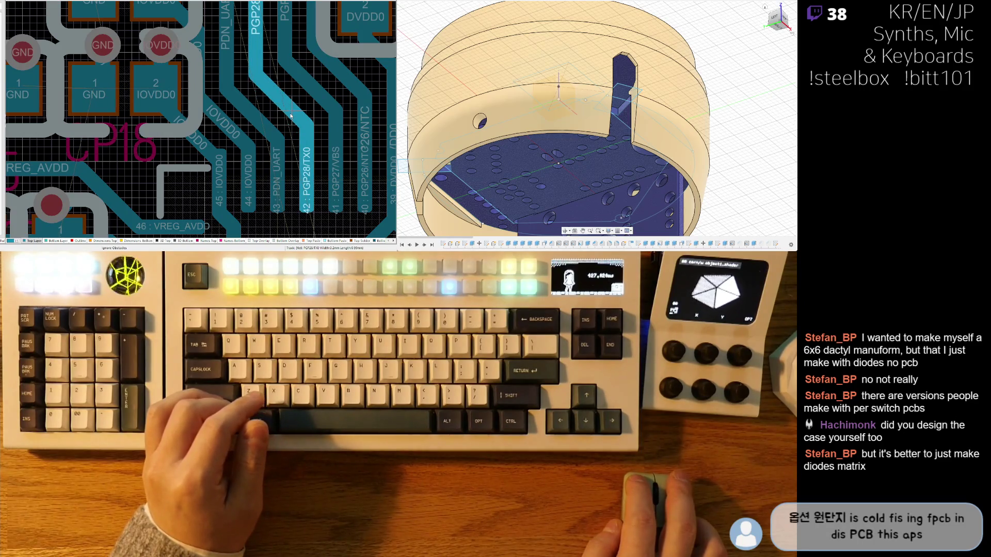
right_click(290, 117)
right_click_drag(291, 116, 227, 126)
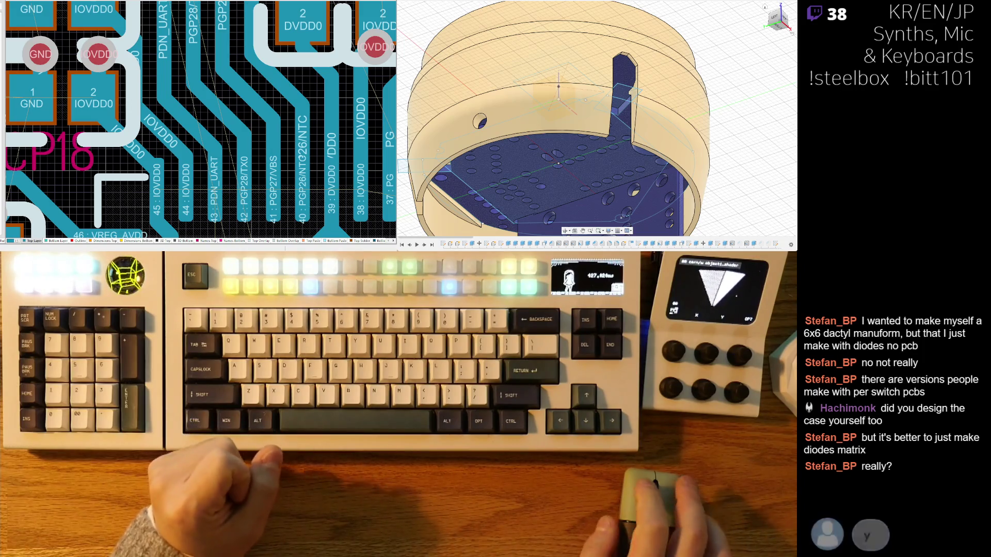
Abandon the PGP27/VBS reroute and nudge the GND/DVDD0 decoupling capacitor slightly left
left_click(251, 101)
key("Escape")
right_click_drag(316, 70, 273, 123)
right_click_drag(269, 42, 254, 94)
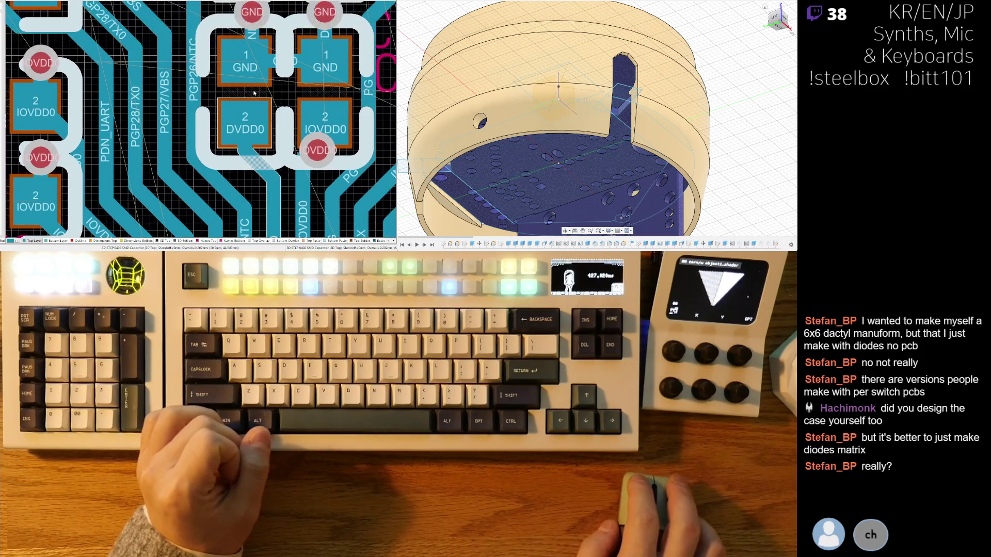
left_click_drag(250, 90, 243, 91)
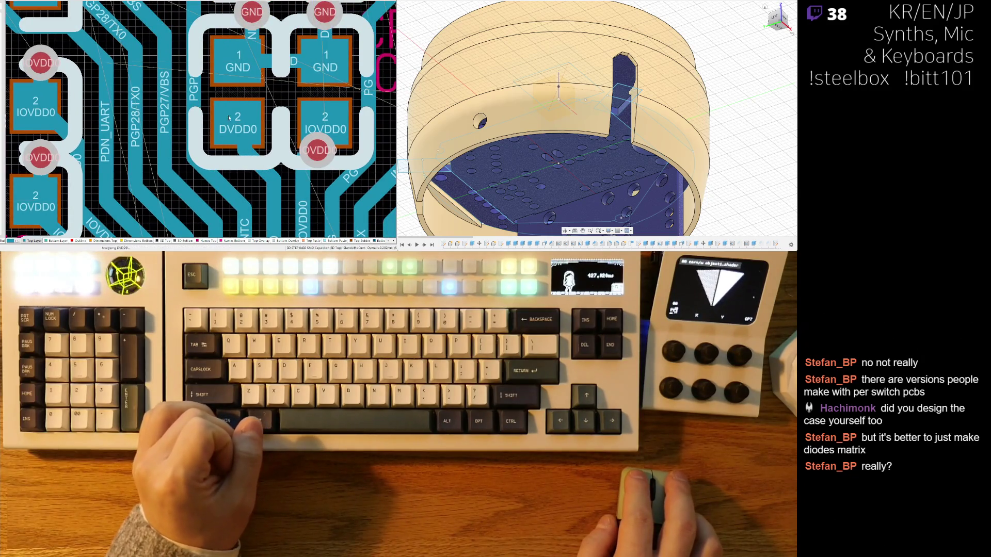
Reposition the neighbouring decoupling capacitor slightly up and left
right_click_drag(236, 162, 237, 158)
scroll(237, 158, "down", 2, "ctrl")
left_click_drag(291, 83, 286, 81)
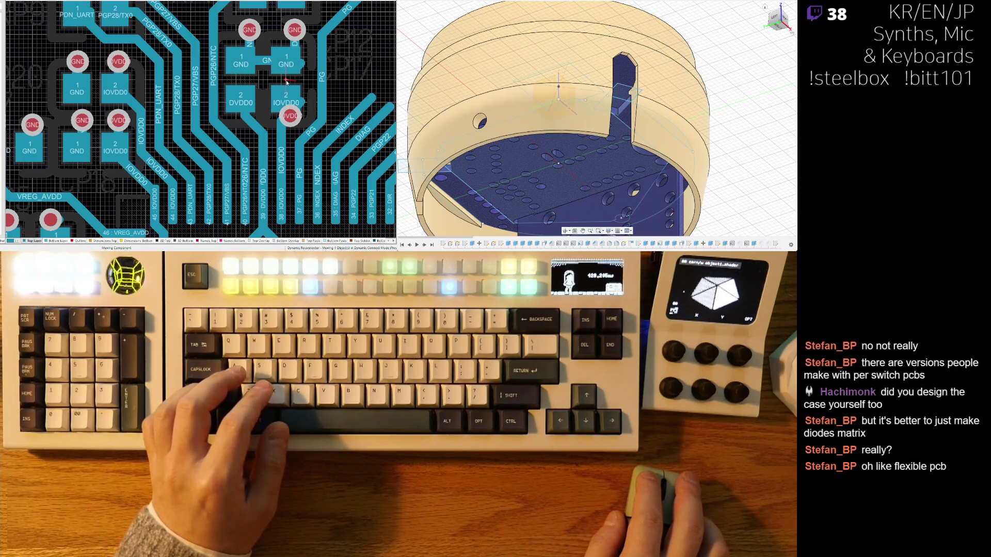
left_click_drag(287, 81, 287, 83)
Move the PGP26/NTC pad component to a new position
scroll(283, 83, "up", 1)
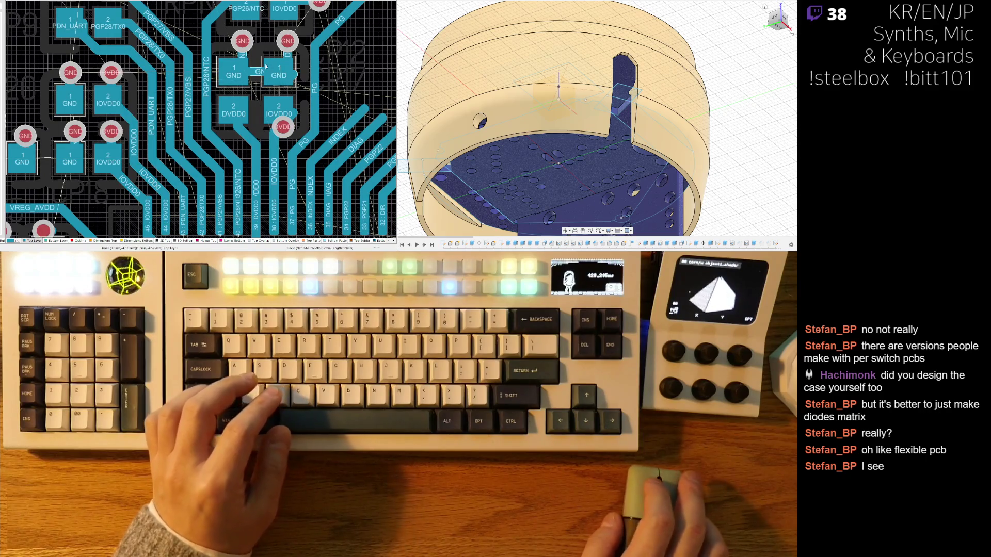
scroll(266, 67, "up", 1)
left_click_drag(264, 44, 249, 31)
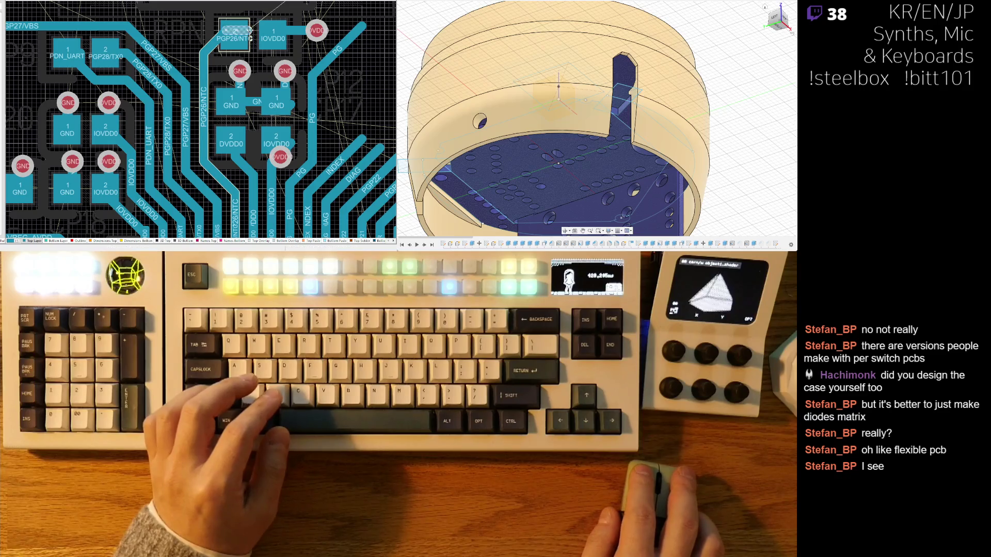
left_click(286, 35)
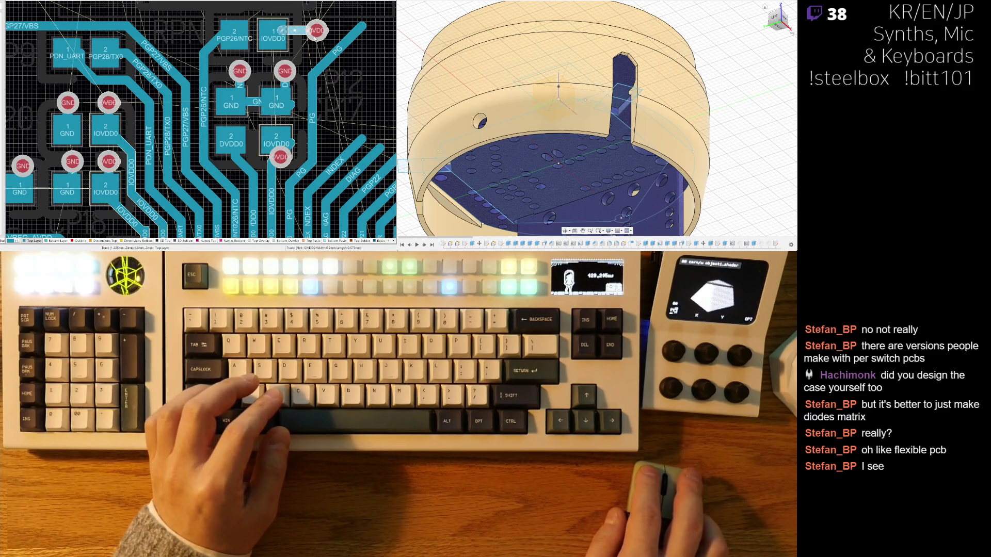
Start Interactive Routing on the PGP27/VBS track, then cancel it without changes
right_click_drag(264, 154, 277, 119)
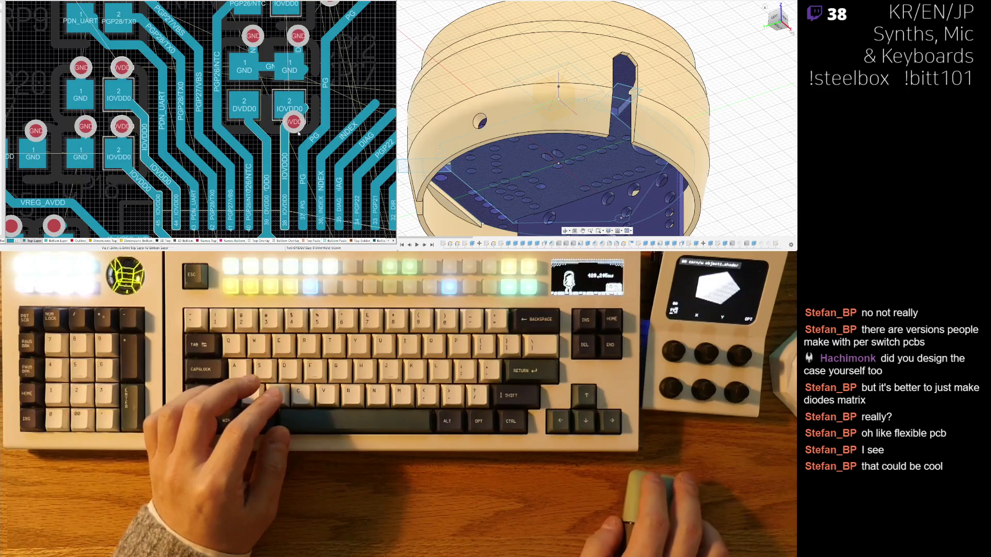
scroll(185, 166, "up", 2)
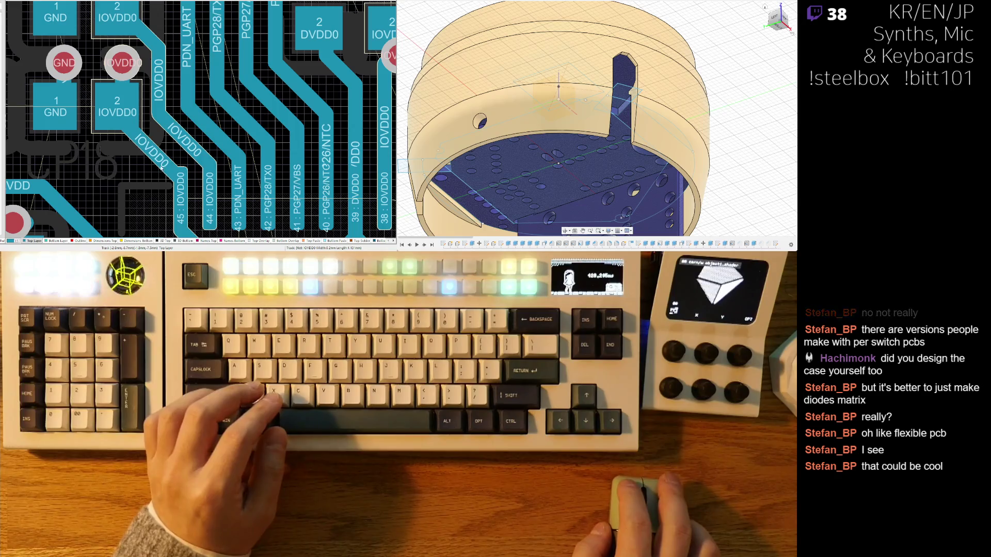
key("ctrl+w")
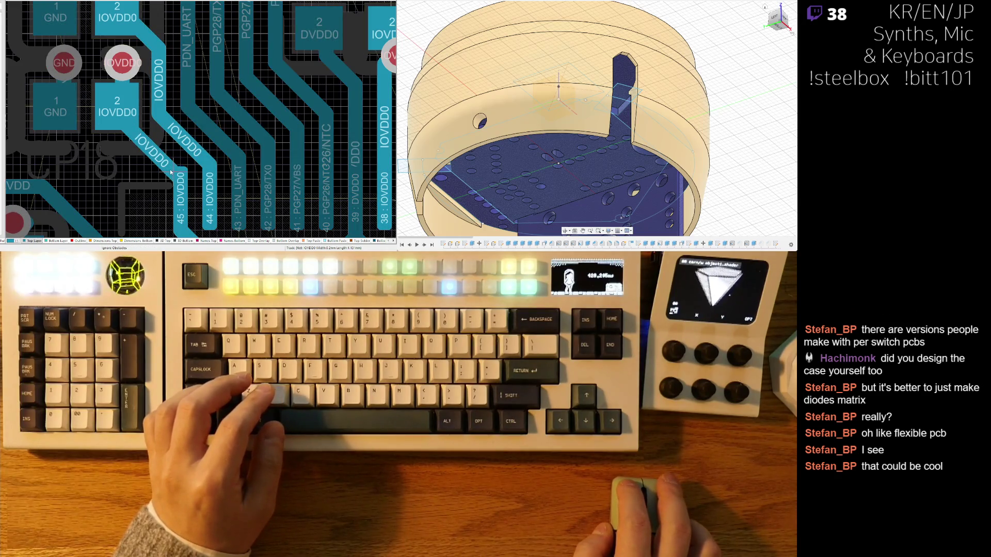
right_click(223, 136)
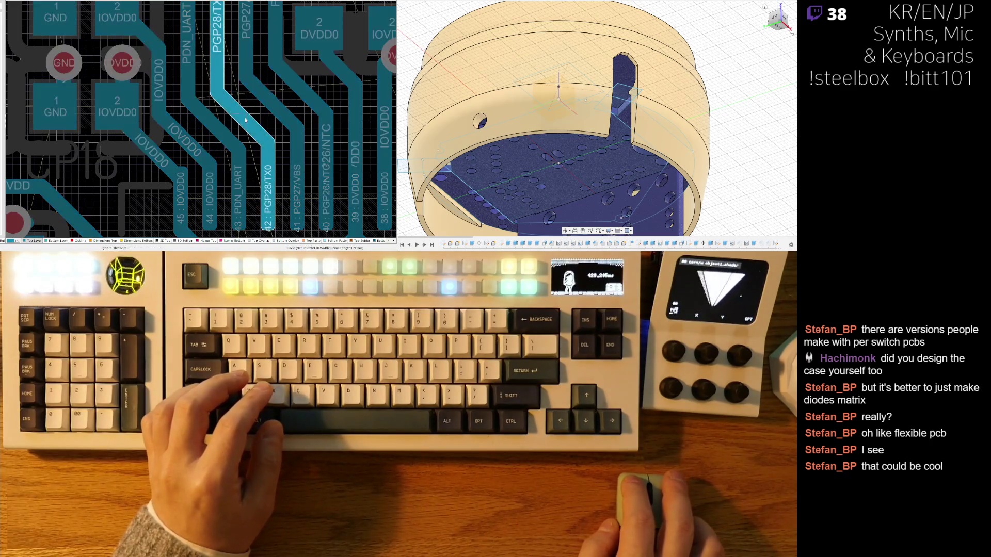
left_click(263, 109)
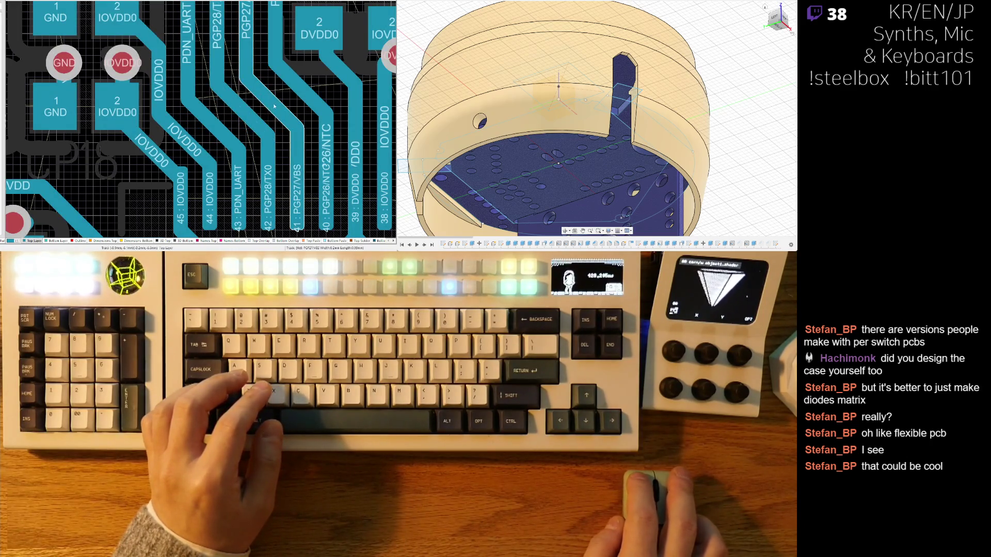
left_click(278, 107)
right_click(280, 106)
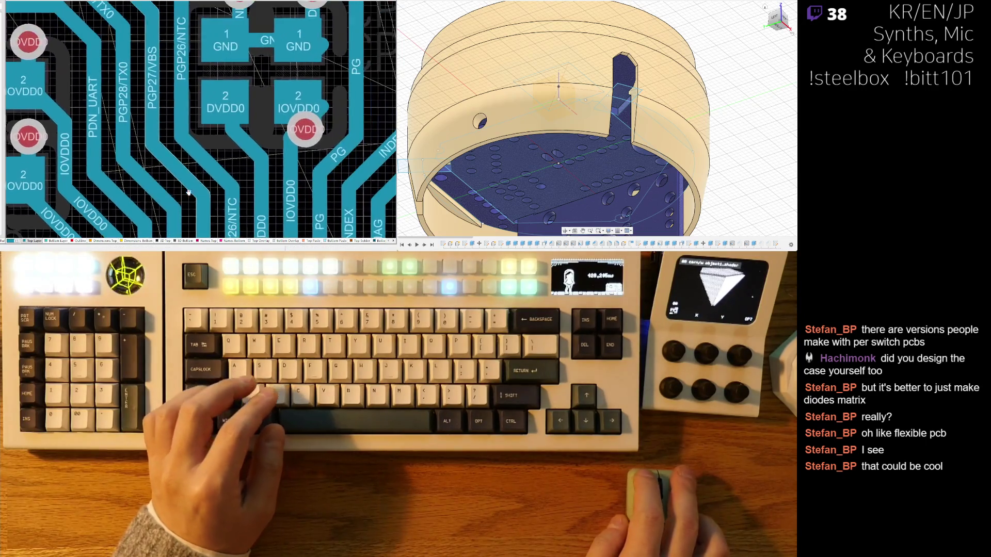